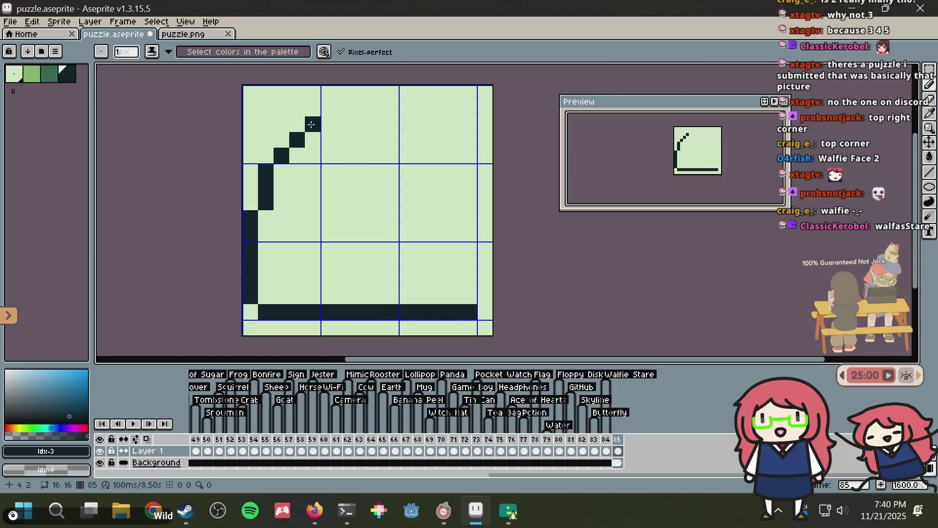
- Fill the tile dark, then sketch and fill a pale green shape before undoing it
left_click(342, 169)
left_click(22, 75)
key("b")
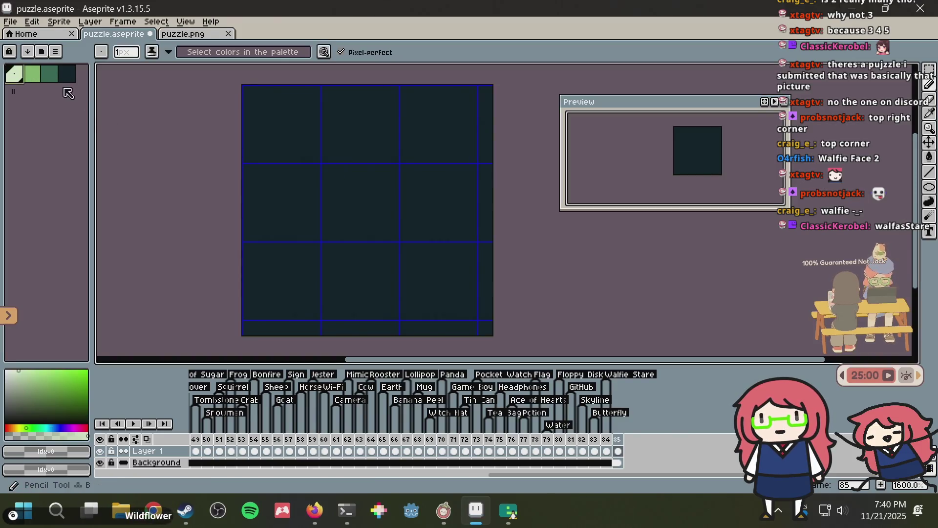
mouse_move(312, 222)
left_mouse_down()
mouse_move(313, 164)
mouse_move(378, 165)
mouse_move(443, 142)
mouse_move(434, 209)
mouse_move(469, 250)
mouse_move(406, 264)
mouse_move(464, 281)
mouse_move(355, 302)
mouse_move(295, 281)
mouse_move(299, 233)
left_mouse_up()
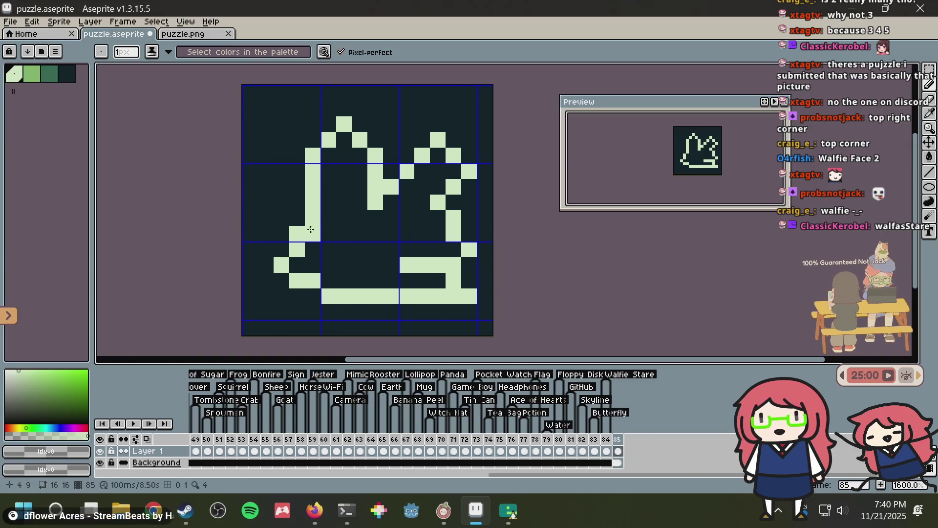
key("g")
left_click(344, 233)
key("ctrl+z")
key("ctrl+z")
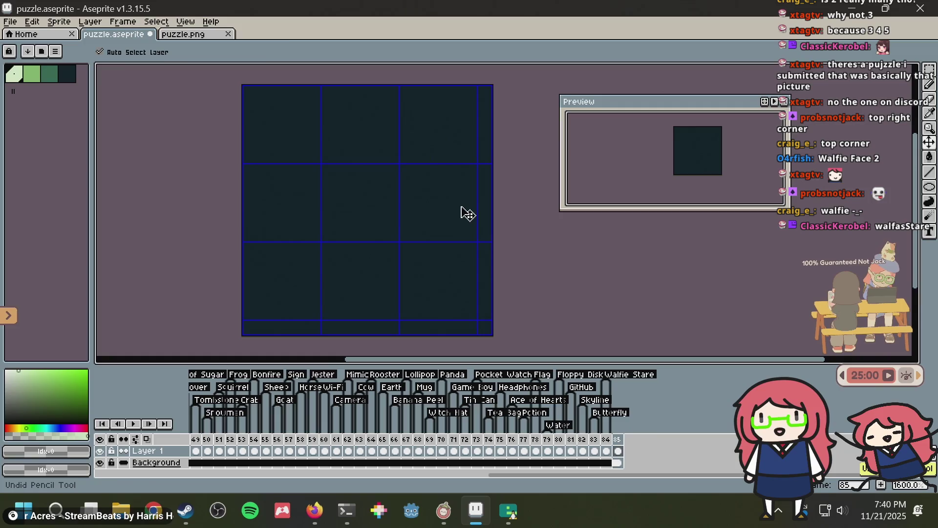
- Sketch a pale green ring with the Pencil and flood-fill its interior
key("b")
left_click(291, 232)
mouse_move(288, 229)
left_mouse_down()
mouse_move(386, 142)
mouse_move(430, 193)
left_mouse_up()
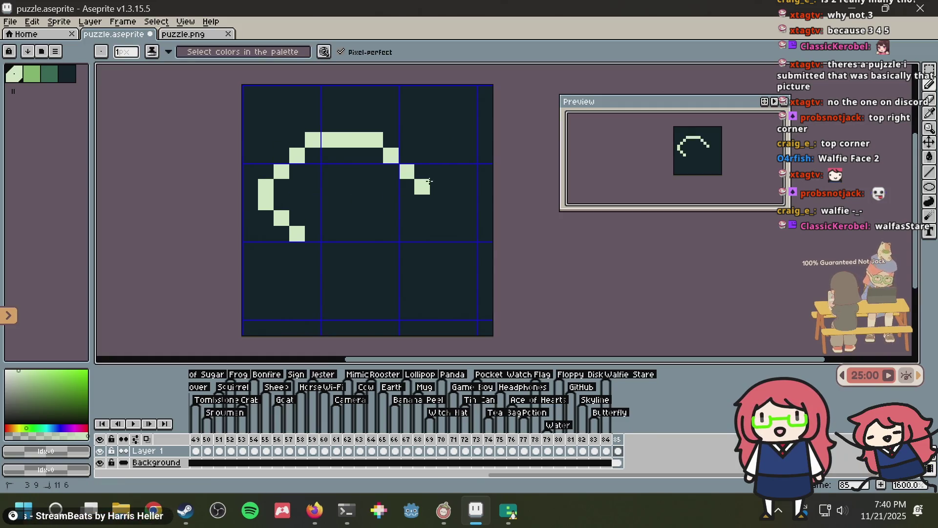
key("ctrl+z")
left_click(312, 154)
mouse_move(312, 170)
left_mouse_down()
mouse_move(376, 110)
mouse_move(391, 156)
left_mouse_up()
key("ctrl+z")
mouse_move(313, 171)
left_mouse_down()
mouse_move(315, 105)
mouse_move(364, 108)
mouse_move(380, 144)
mouse_move(375, 157)
mouse_move(325, 170)
left_mouse_up()
key("g")
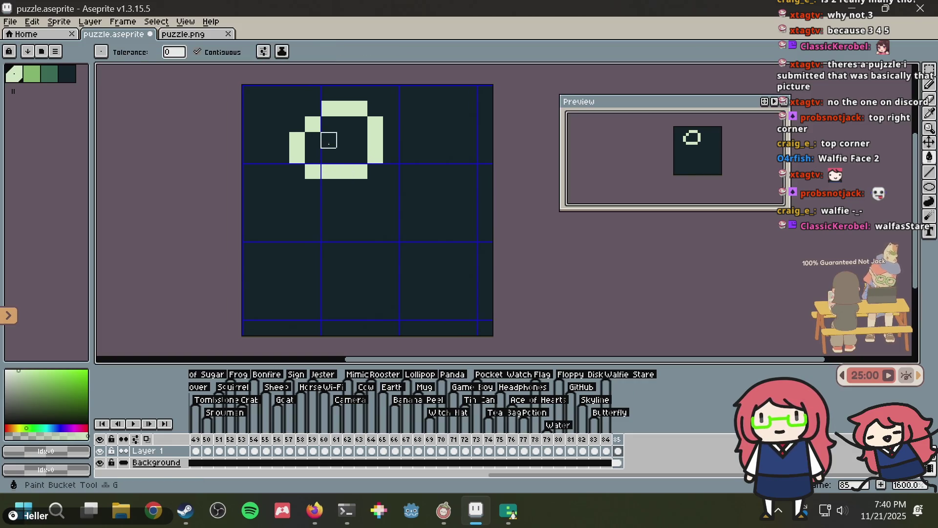
left_click(332, 146)
- Draw a stem below the ring, redrawing it several times after undoing
key("b")
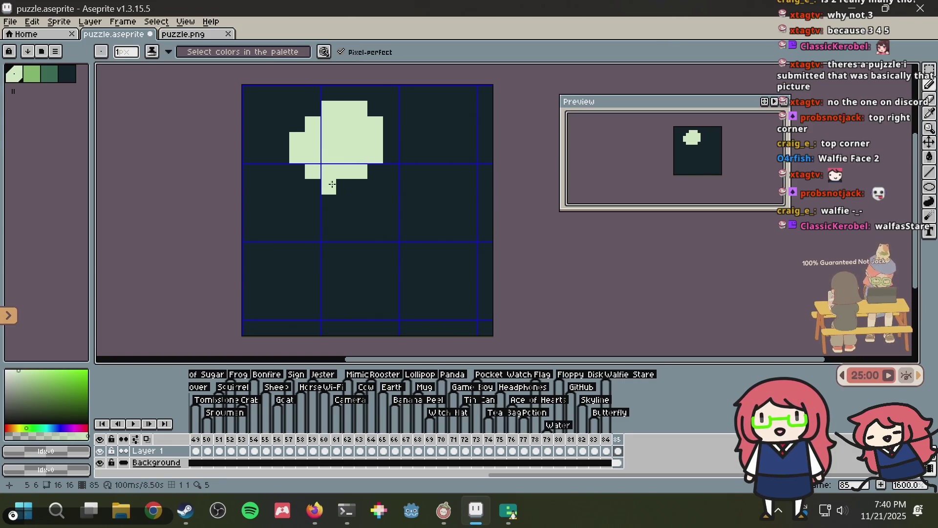
mouse_move(339, 186)
left_mouse_down()
mouse_move(313, 234)
mouse_move(329, 233)
left_mouse_up()
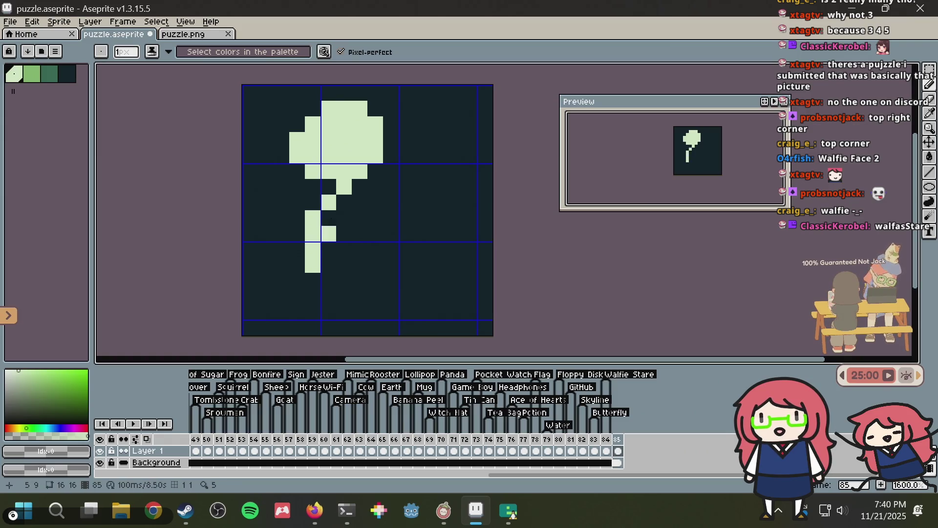
key("ctrl+z")
mouse_move(336, 181)
left_mouse_down()
mouse_move(281, 259)
mouse_move(329, 250)
left_mouse_up()
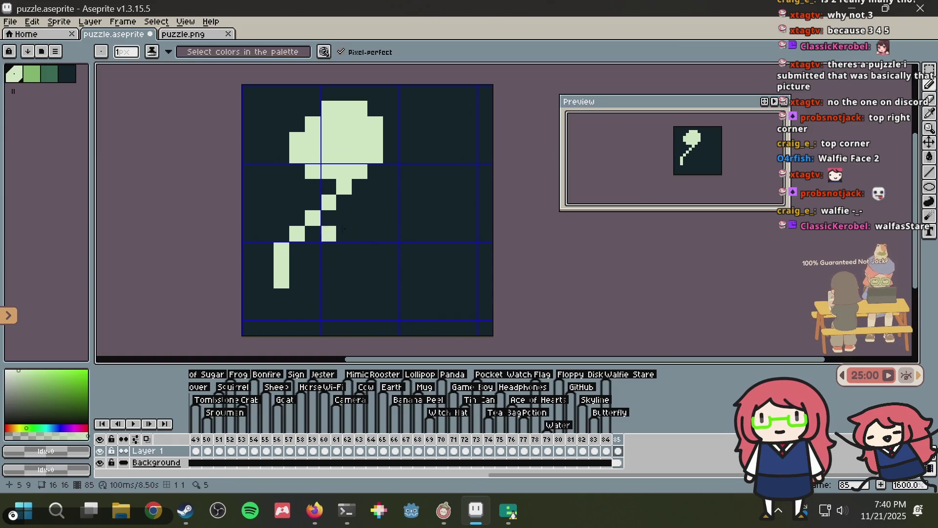
key("ctrl+z")
left_click(321, 183)
left_click_drag(321, 183, 281, 237)
key("ctrl+z")
mouse_move(313, 202)
left_mouse_down()
mouse_move(307, 250)
mouse_move(342, 297)
mouse_move(343, 265)
left_mouse_up()
key("ctrl+z")
mouse_move(344, 187)
left_mouse_down()
mouse_move(303, 241)
mouse_move(295, 308)
left_mouse_up()
mouse_move(299, 251)
left_mouse_down()
mouse_move(332, 250)
mouse_move(404, 295)
left_mouse_up()
key("ctrl+z")
- Try a diagonal branch and a right-side stroke, undoing each one
mouse_move(313, 210)
left_mouse_down()
mouse_move(282, 217)
mouse_move(255, 152)
mouse_move(297, 195)
mouse_move(278, 182)
mouse_move(259, 149)
mouse_move(264, 140)
left_mouse_up()
key("ctrl+z")
key("ctrl+z")
left_click(312, 187)
key("ctrl+z")
left_click_drag(328, 218, 453, 187)
- Undo all flower strokes and the dark fill, leaving a blank pale green tile
key("ctrl+z")
key("v")
key("ctrl+z")
key("ctrl+z")
key("ctrl+z")
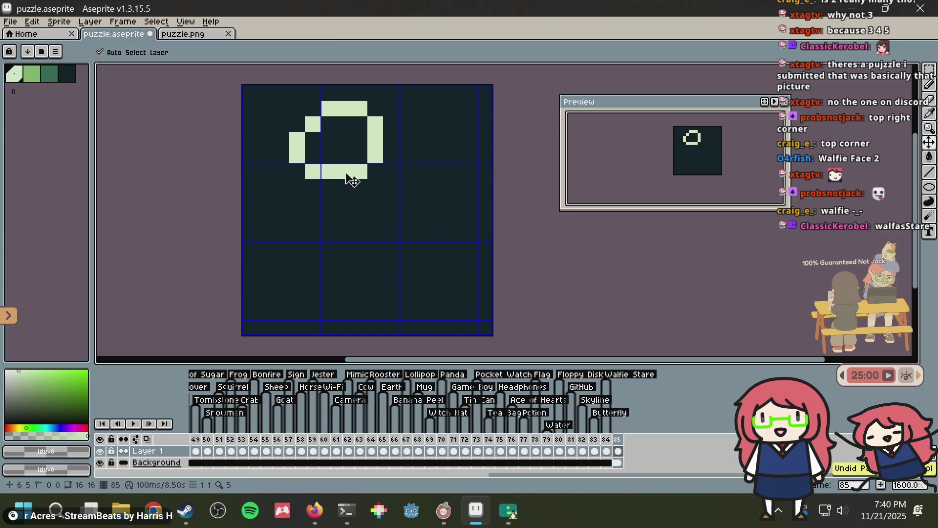
key("ctrl+z")
- Draw a dark round head with the darkest palette colour and save
key("b")
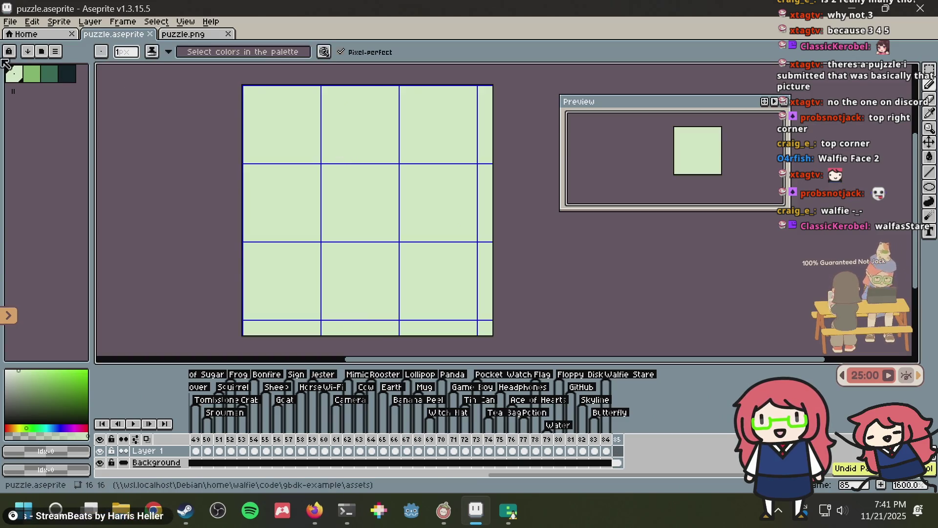
left_click(68, 75)
mouse_move(282, 125)
left_mouse_down()
mouse_move(313, 171)
mouse_move(323, 128)
mouse_move(313, 139)
mouse_move(359, 166)
mouse_move(328, 139)
mouse_move(347, 155)
mouse_move(324, 142)
mouse_move(295, 153)
mouse_move(323, 172)
mouse_move(320, 182)
mouse_move(361, 186)
left_mouse_up()
key("ctrl+s")
key("ctrl+z")
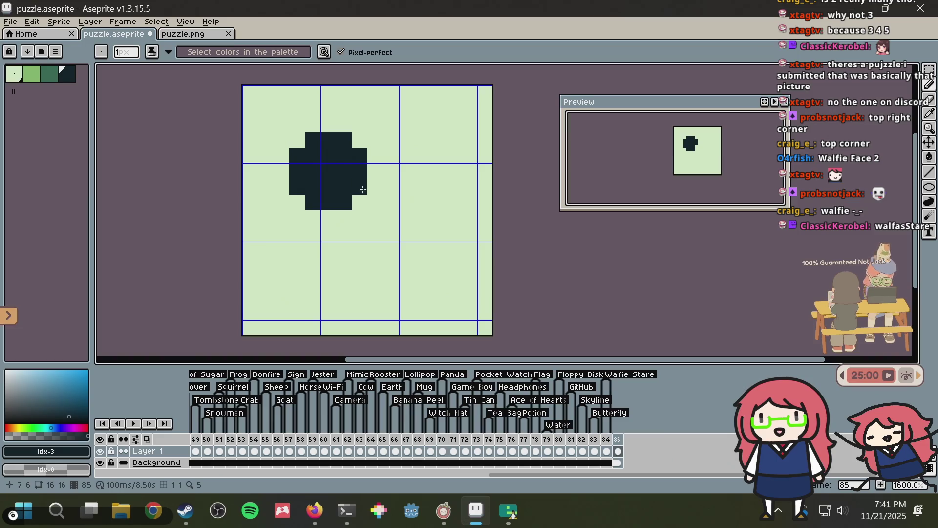
- Try a diagonal body line, undo it, place a dark pixel below, and save
mouse_move(329, 218)
left_mouse_down()
mouse_move(436, 282)
mouse_move(424, 290)
left_mouse_up()
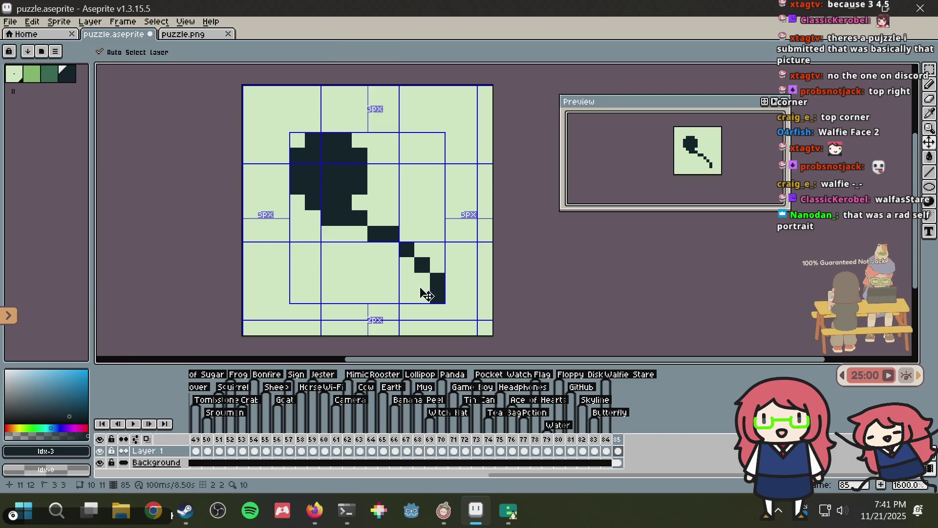
key("ctrl+z")
left_click(420, 288)
key("ctrl+s")
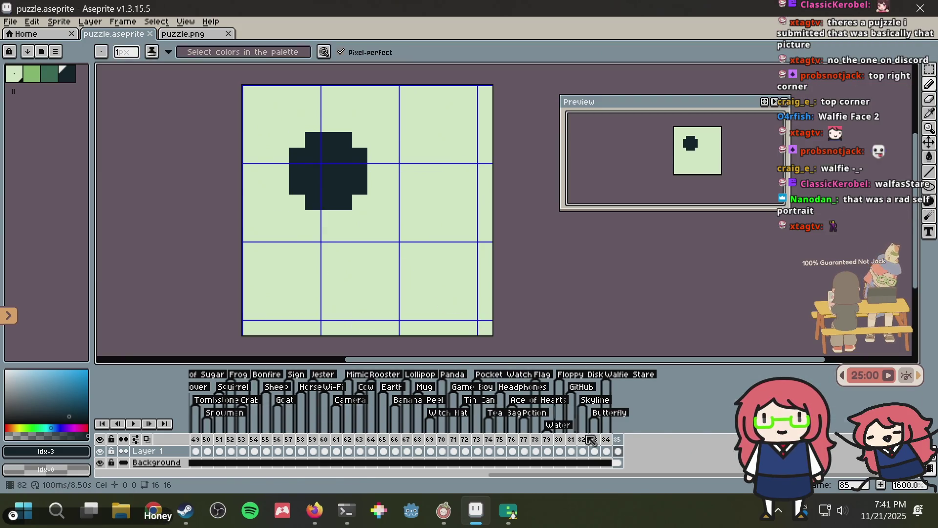
- Check the previous frame, save, then draw the body and two legs from the head
left_click(608, 451)
left_click(619, 451)
key("ctrl+s")
left_click(358, 213)
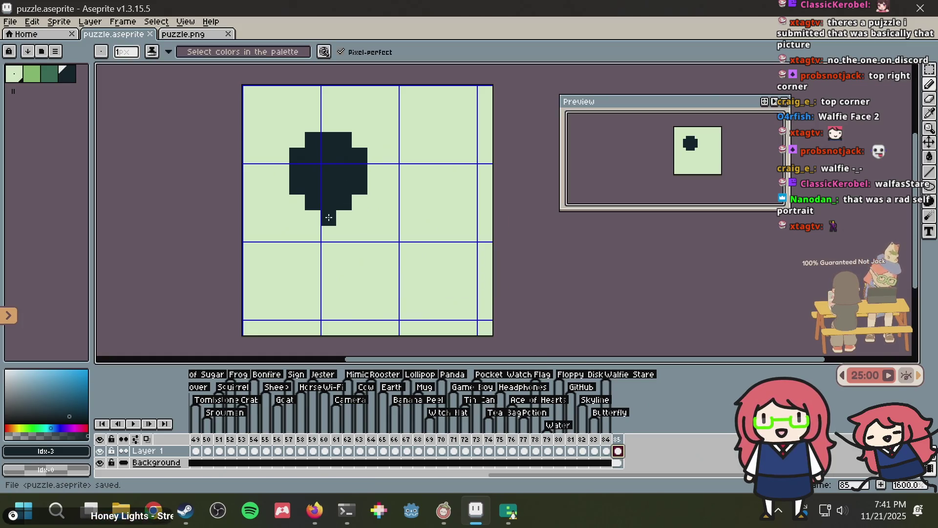
mouse_move(351, 211)
left_mouse_down()
mouse_move(422, 265)
mouse_move(407, 312)
left_mouse_up()
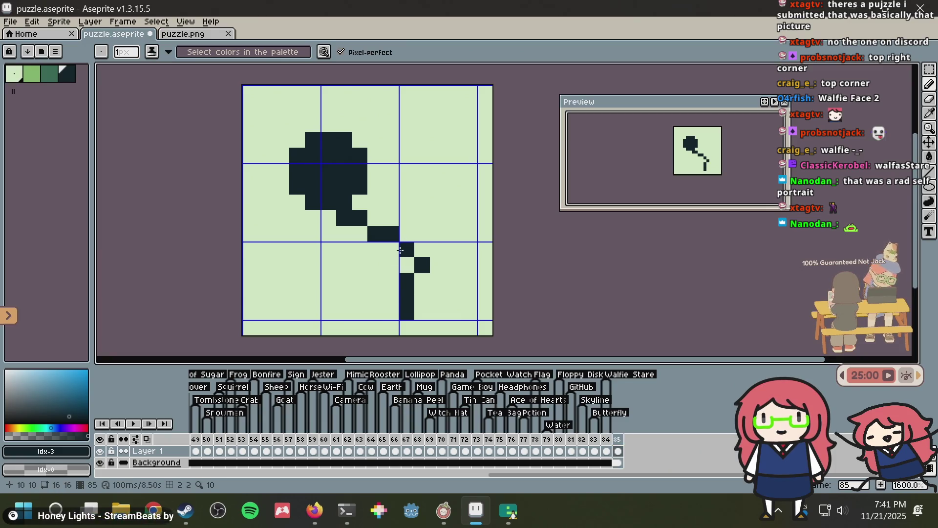
left_click_drag(393, 249, 313, 312)
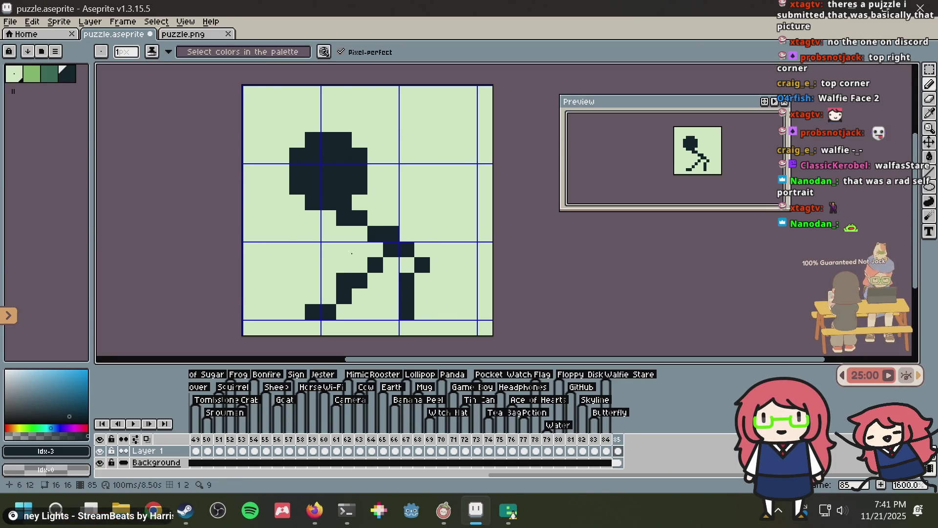
- Undo a misplaced arm stroke and fix stray pixels using sampled pale green and dark
mouse_move(438, 155)
left_mouse_down()
mouse_move(366, 210)
mouse_move(303, 242)
mouse_move(250, 251)
left_mouse_up()
key("ctrl+z")
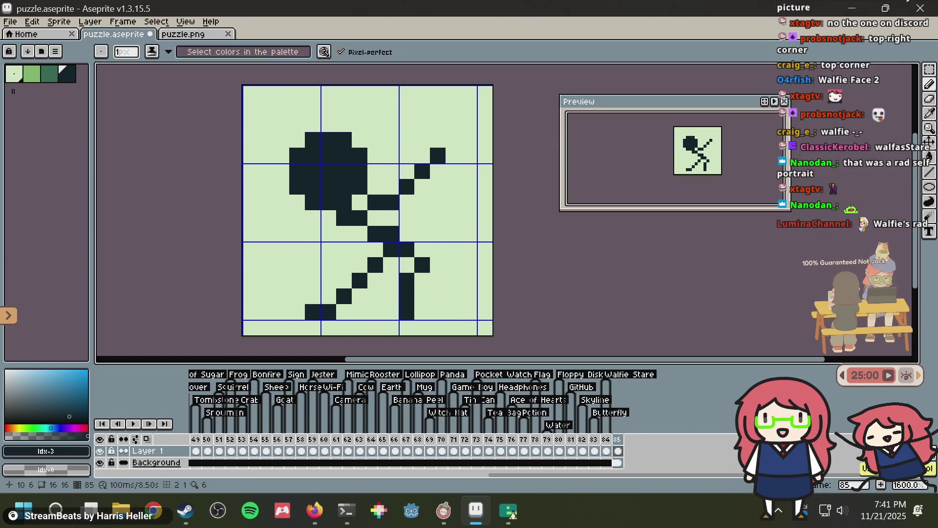
key("ctrl+z")
left_click(435, 231)
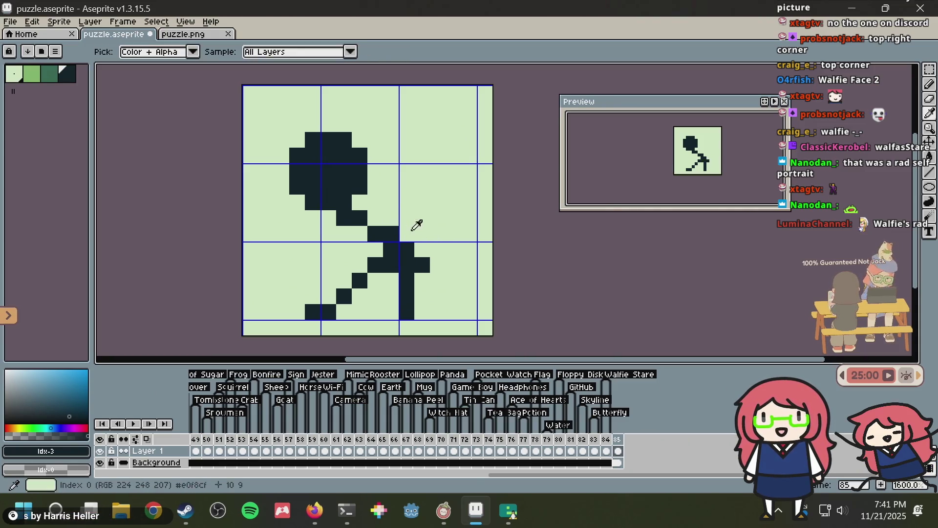
left_click(413, 224, "alt")
left_click(410, 251, "alt")
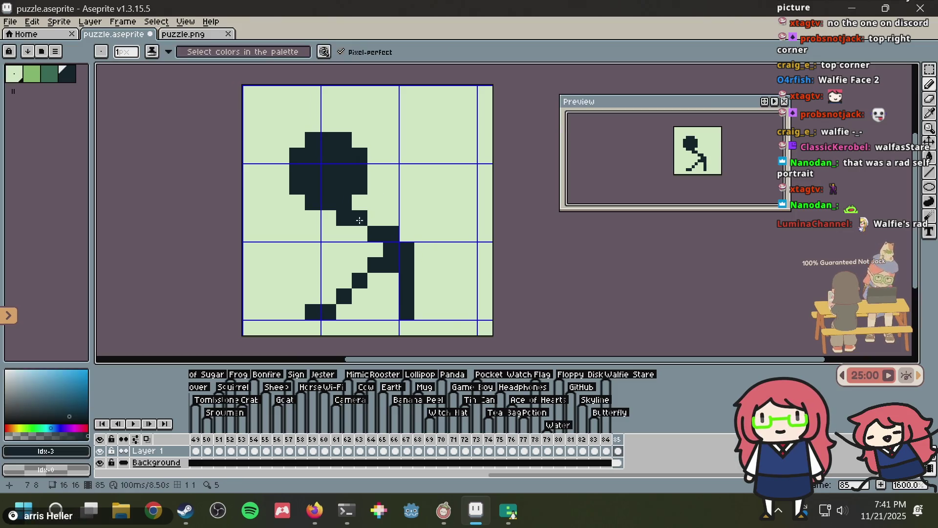
left_click(329, 217, "alt")
left_click(343, 217)
left_click(334, 195, "alt")
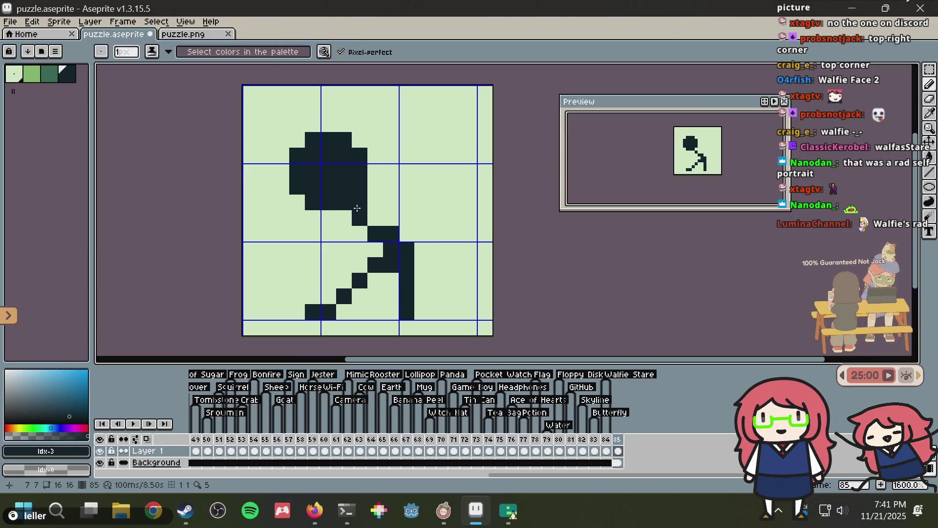
- Draw the raised arm from the head up to the top right
left_click(453, 106)
left_click(389, 198, "shift")
key("ctrl+z")
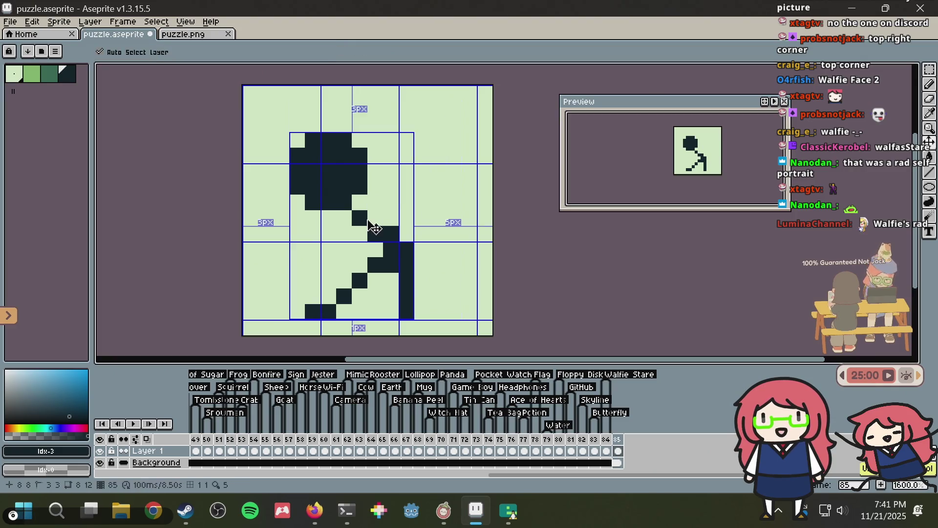
left_click_drag(375, 202, 423, 114)
key("ctrl+z")
key("ctrl+z")
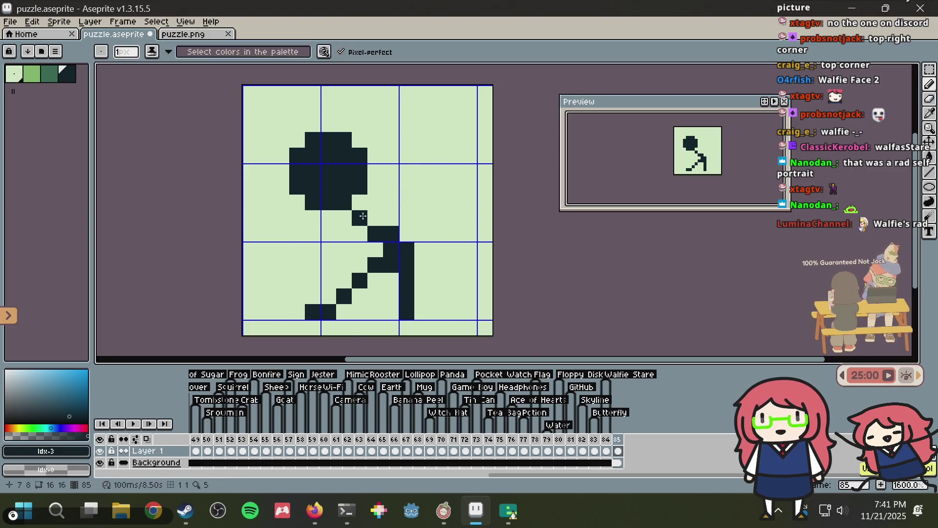
left_click_drag(363, 216, 437, 129)
- Rework the lower arm toward the left and build a dark block at the left edge
mouse_move(363, 216)
left_mouse_down()
mouse_move(281, 265)
mouse_move(274, 240)
left_mouse_up()
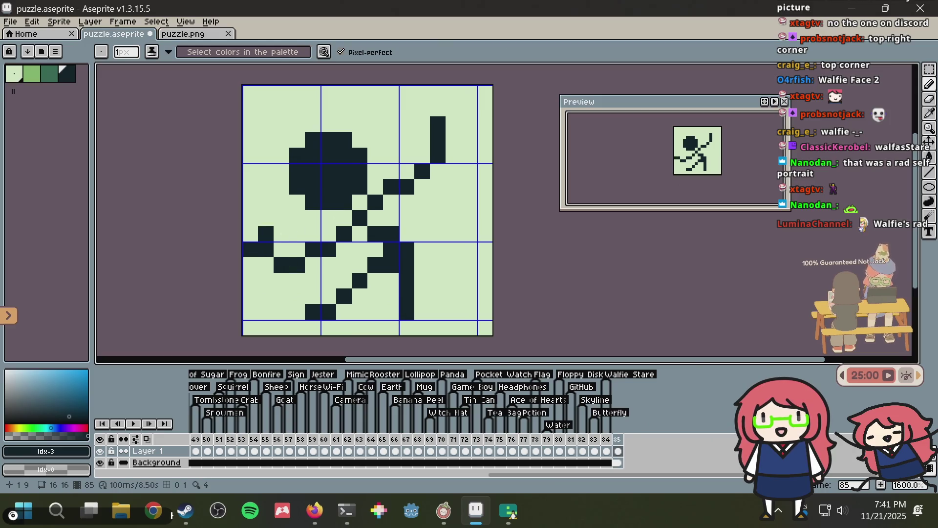
key("ctrl+z")
left_click_drag(344, 234, 252, 228)
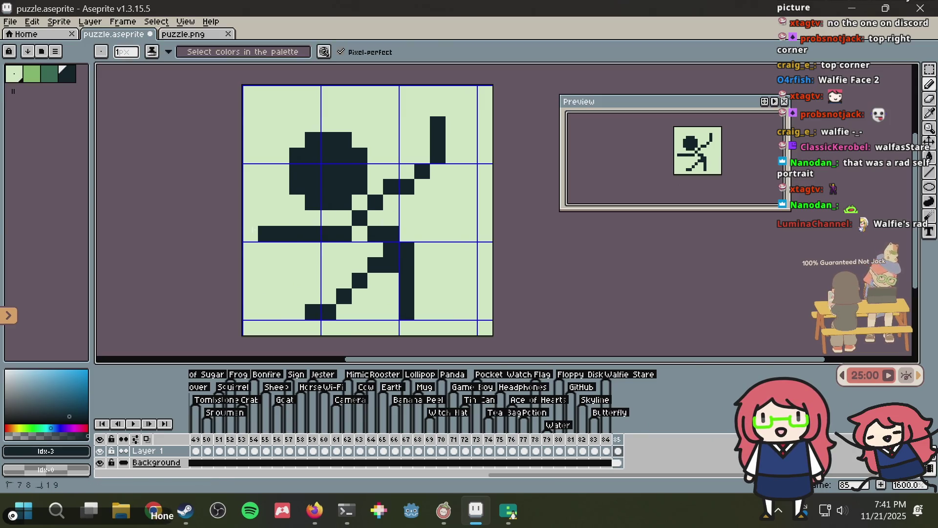
key("ctrl+z")
left_click(341, 216)
mouse_move(354, 219)
left_mouse_down()
mouse_move(291, 250)
mouse_move(275, 216)
left_mouse_up()
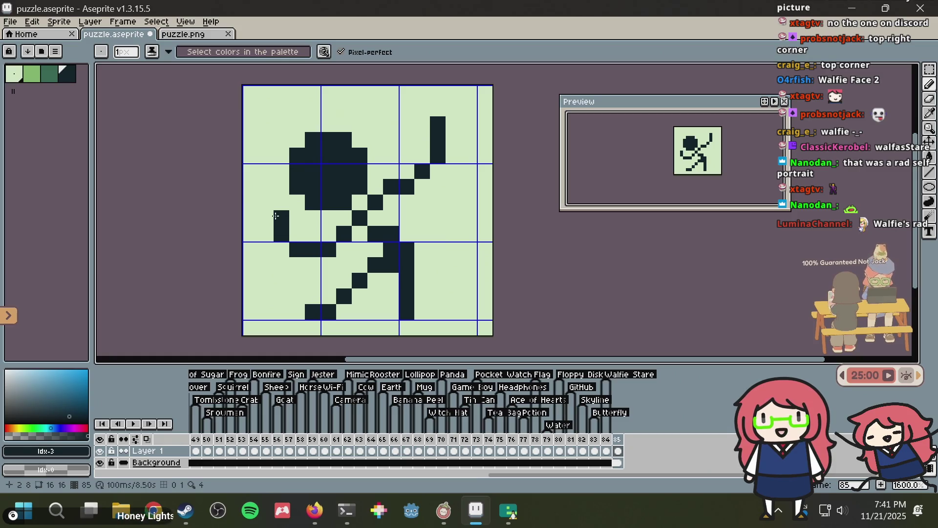
key("ctrl+z")
left_click(406, 166)
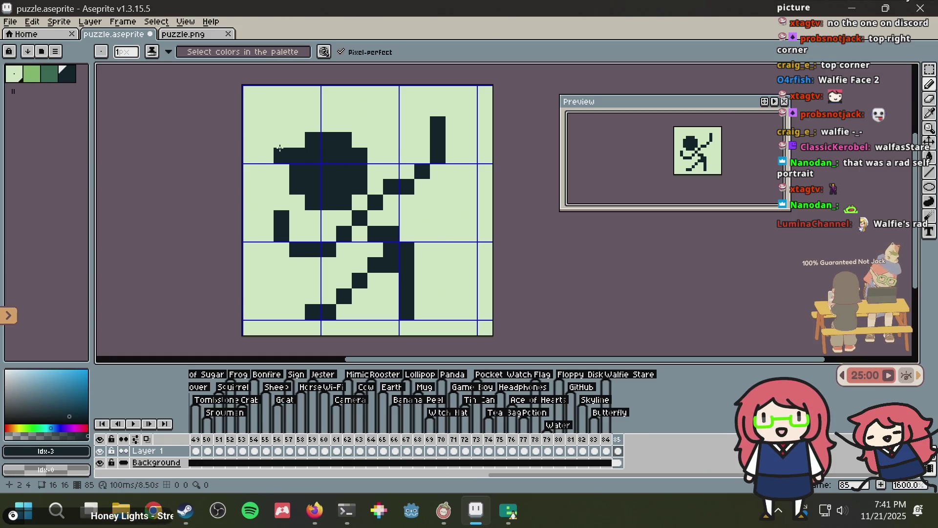
left_click_drag(249, 179, 265, 159)
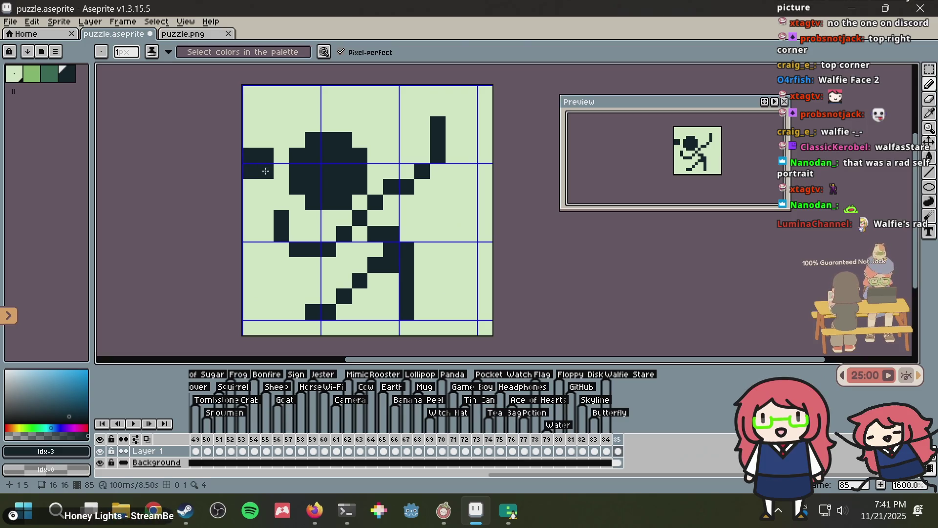
left_click(251, 187)
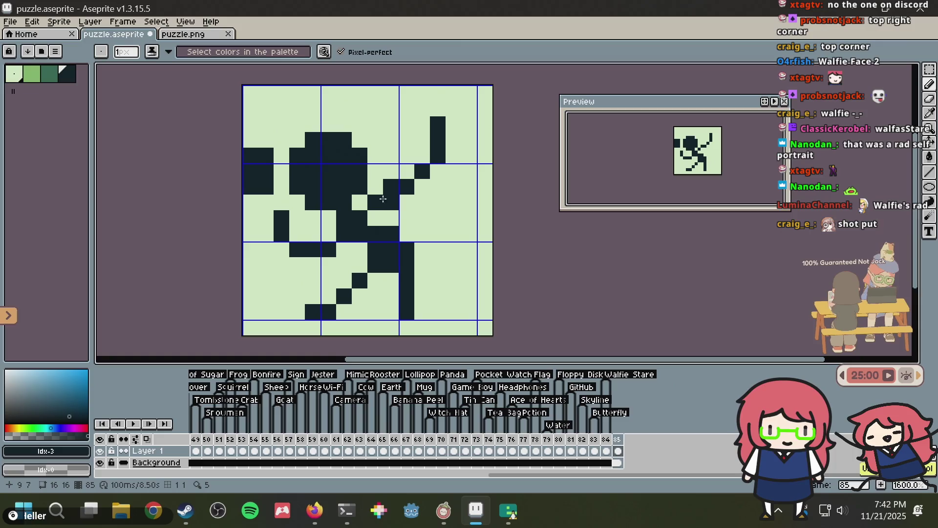
- Add dark pixels above the arm and at cell (8,10) beside the lower body
left_click_drag(409, 165, 420, 131)
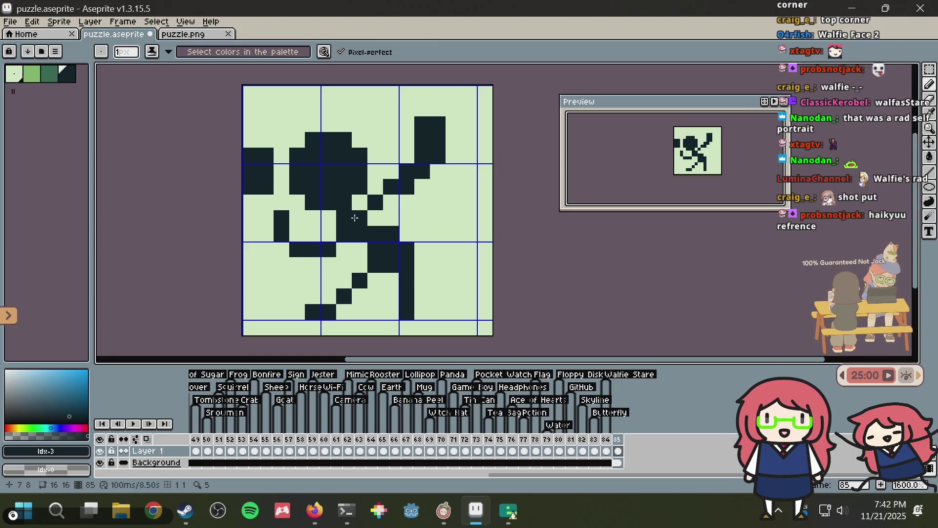
left_click(281, 248)
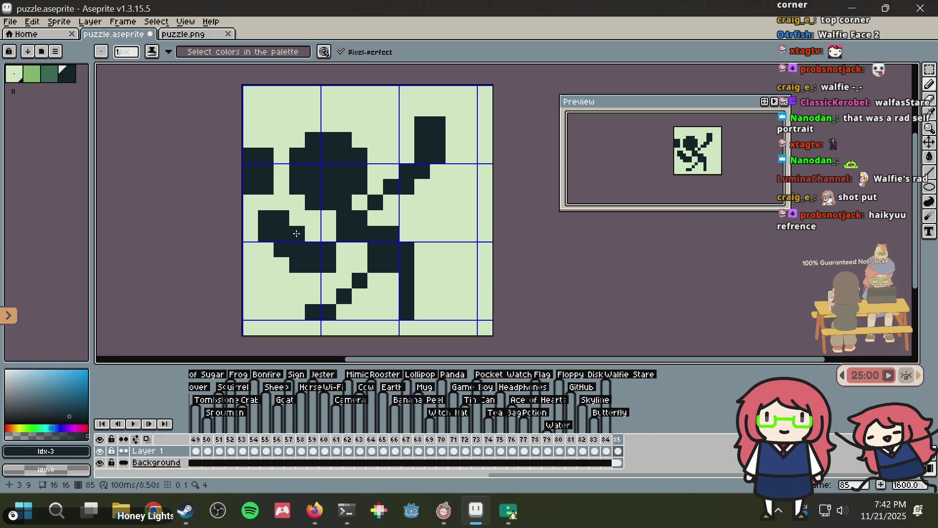
left_click_drag(347, 255, 360, 248)
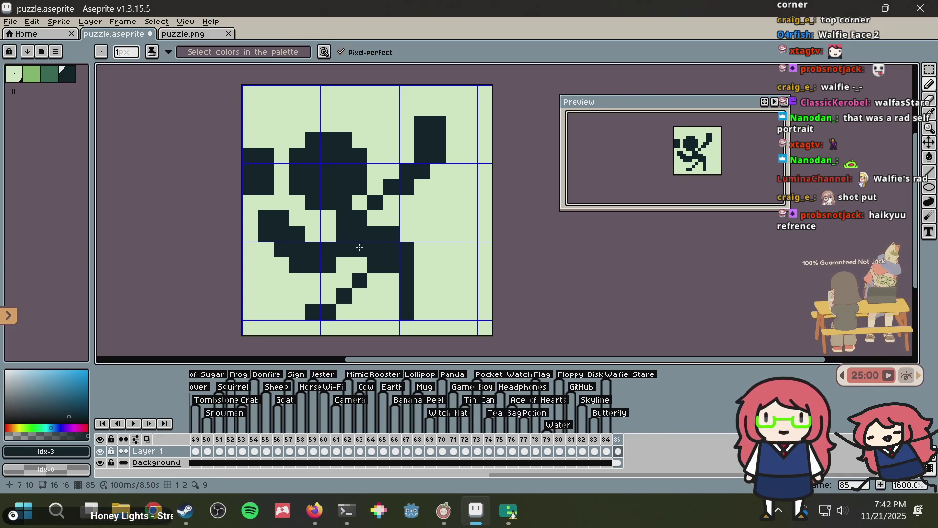
key("ctrl+z")
key("ctrl+z")
key("ctrl+z")
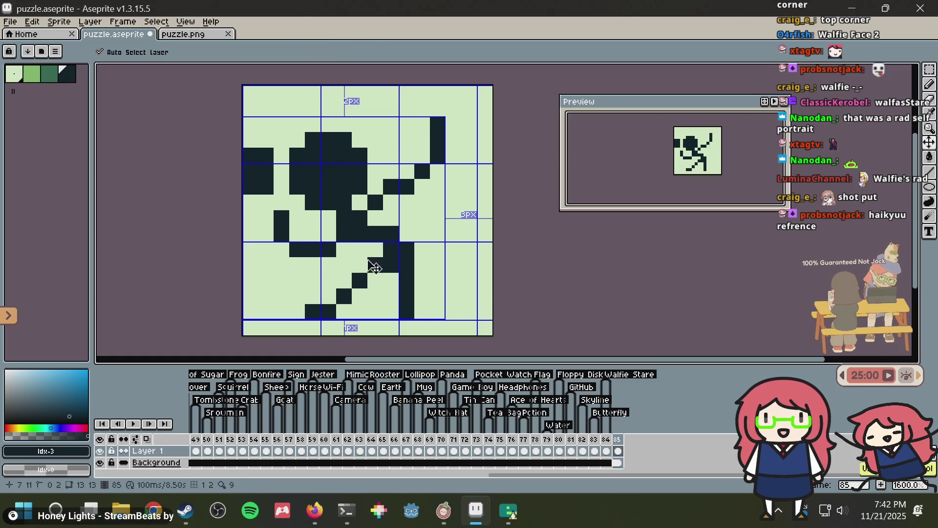
left_click(374, 249)
- Paint the left-edge block light green, reselect dark, and shift the artwork right
left_click(258, 199, "alt")
mouse_move(262, 196)
left_mouse_down()
mouse_move(258, 131)
mouse_move(249, 184)
left_mouse_up()
left_click(331, 159, "alt")
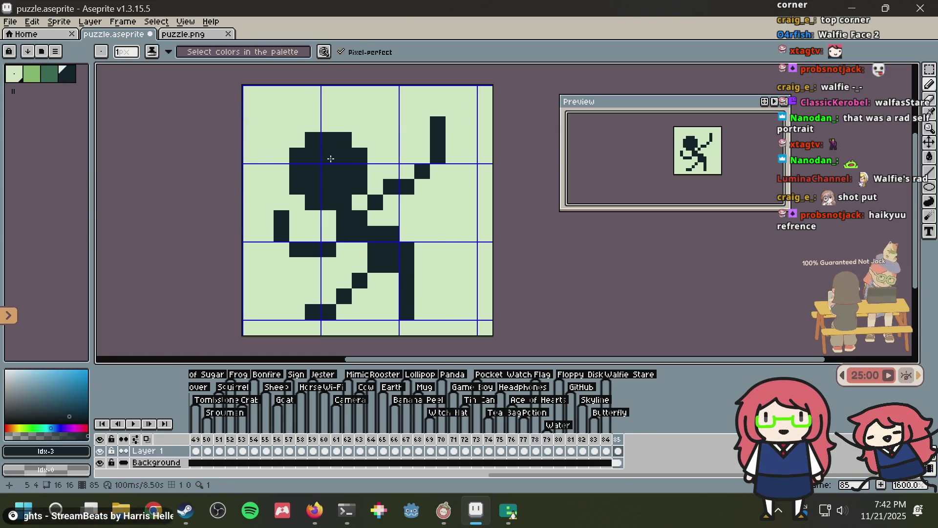
key("ctrl+a")
mouse_move(383, 152)
left_mouse_down()
mouse_move(409, 154)
mouse_move(407, 169)
left_mouse_up()
- Apply the shift and shape a round dark ball at the upper left with pencil and eraser
left_click(547, 108)
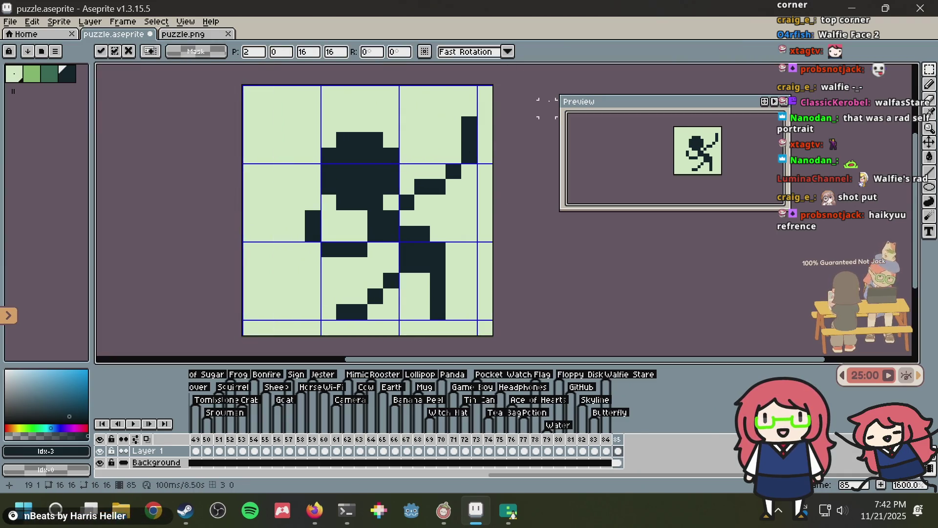
mouse_move(266, 155)
left_mouse_down()
mouse_move(265, 185)
mouse_move(297, 181)
mouse_move(282, 153)
mouse_move(281, 184)
left_mouse_up()
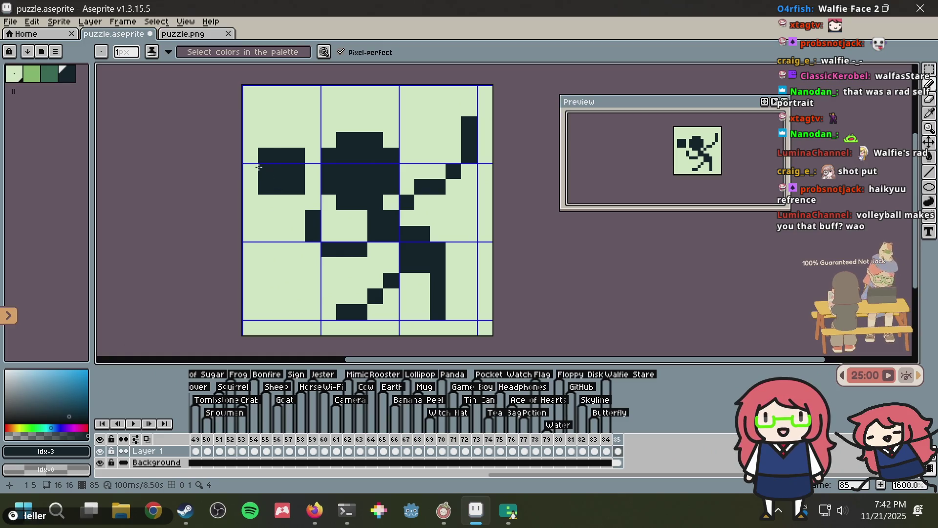
left_click(282, 141)
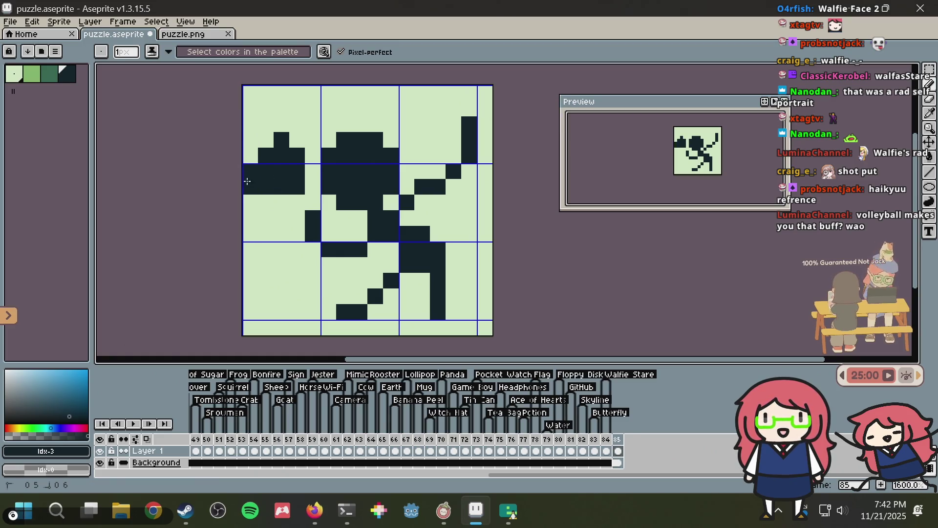
key("ctrl+z")
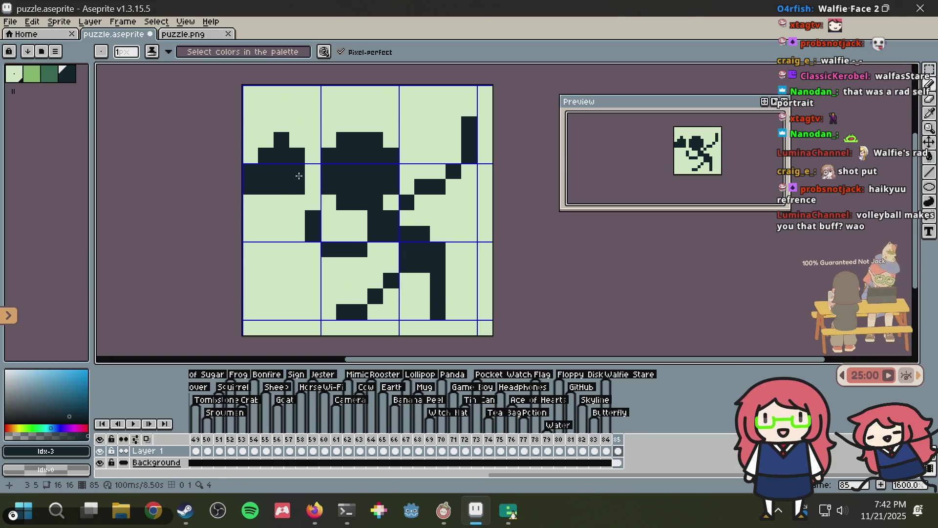
key("e")
mouse_move(279, 168)
left_mouse_down()
mouse_move(256, 195)
mouse_move(291, 146)
mouse_move(262, 154)
left_mouse_up()
key("b")
left_click(268, 145)
left_click(283, 148)
right_click(291, 127)
left_click(294, 139)
left_click(282, 124)
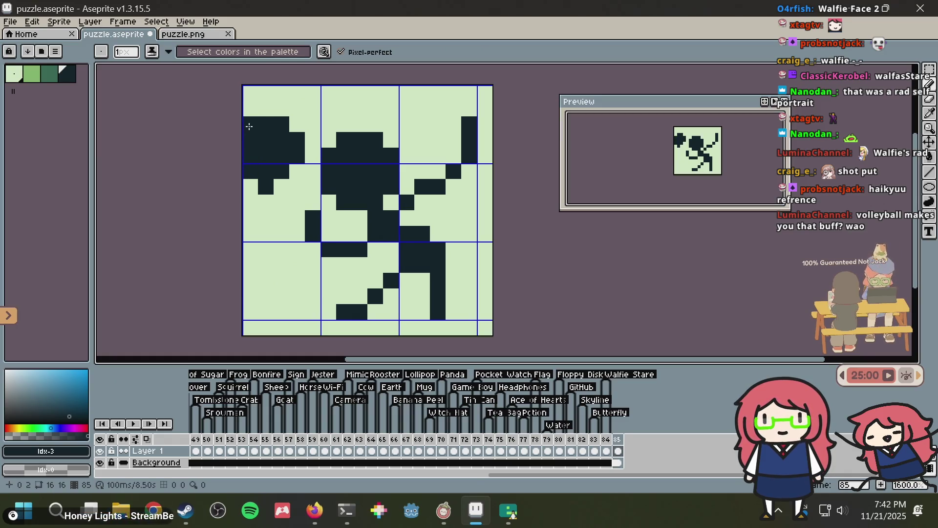
- Lighten stray pixels around the ball, reselect dark, and save
left_click(314, 101, "alt")
left_click(268, 172)
key("ctrl+z")
left_click(267, 180)
key("ctrl+z")
key("alt")
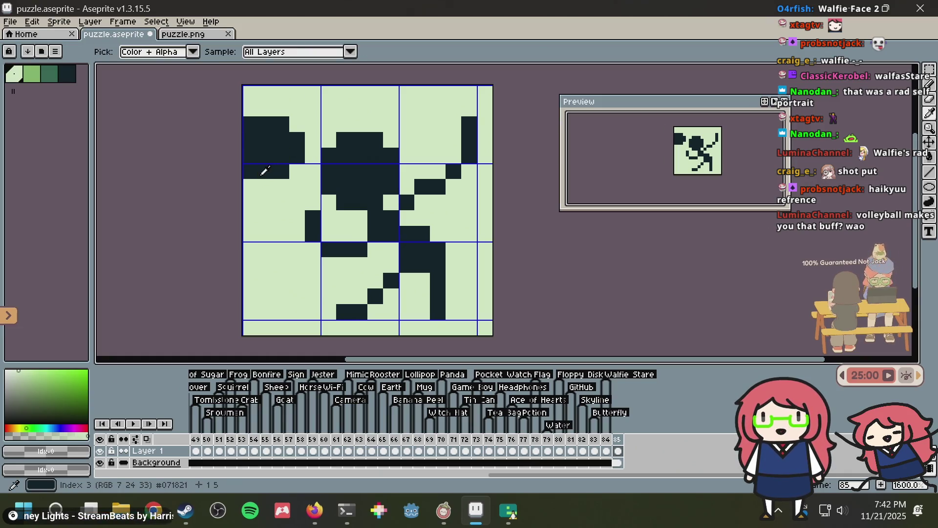
left_click(247, 168)
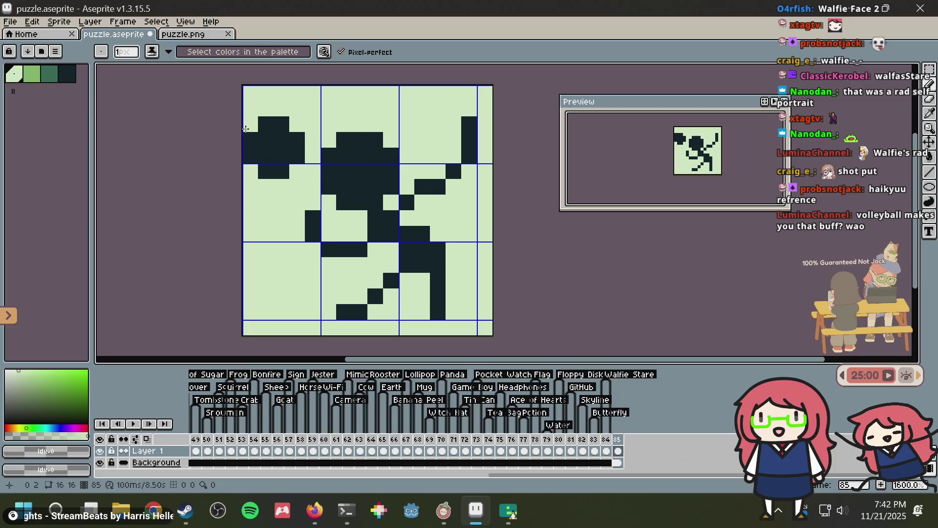
left_click(273, 142, "alt")
key("ctrl+s")
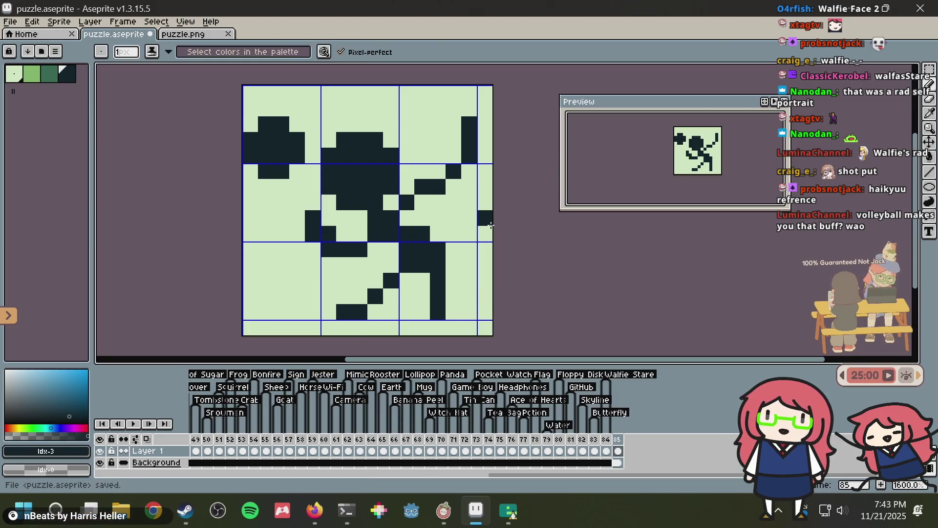
- Try a dark waist row, undo it, and lighten a pixel on the raised arm
mouse_move(328, 233)
left_mouse_down()
mouse_move(358, 237)
mouse_move(326, 243)
left_mouse_up()
left_click(373, 244, "alt")
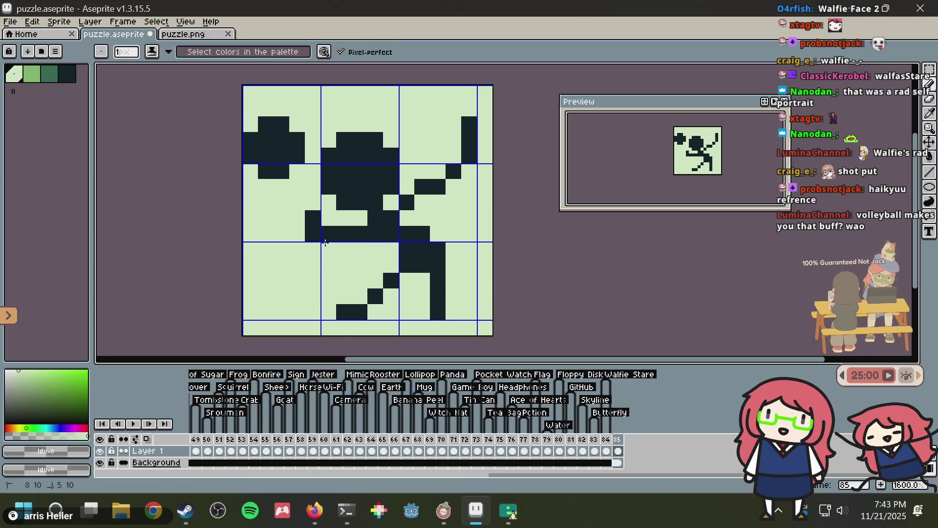
key("ctrl+z")
key("ctrl+z")
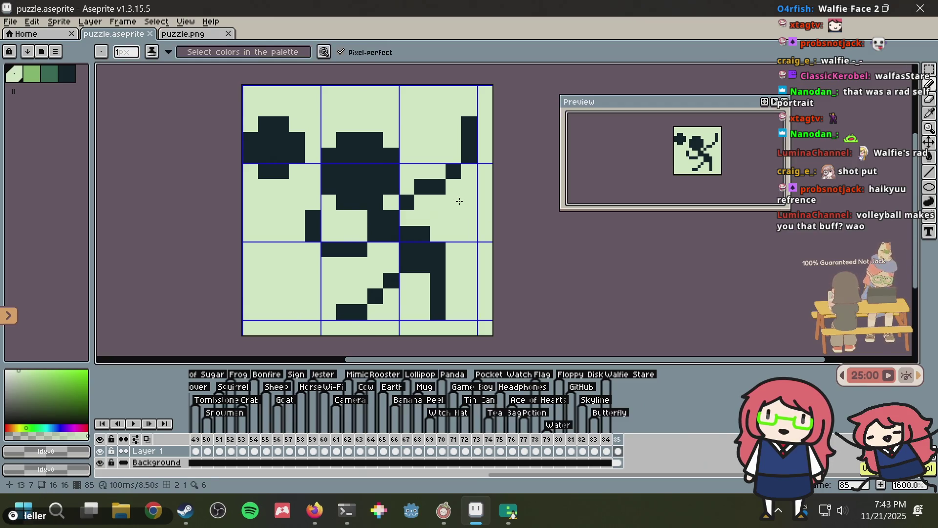
left_click(443, 184)
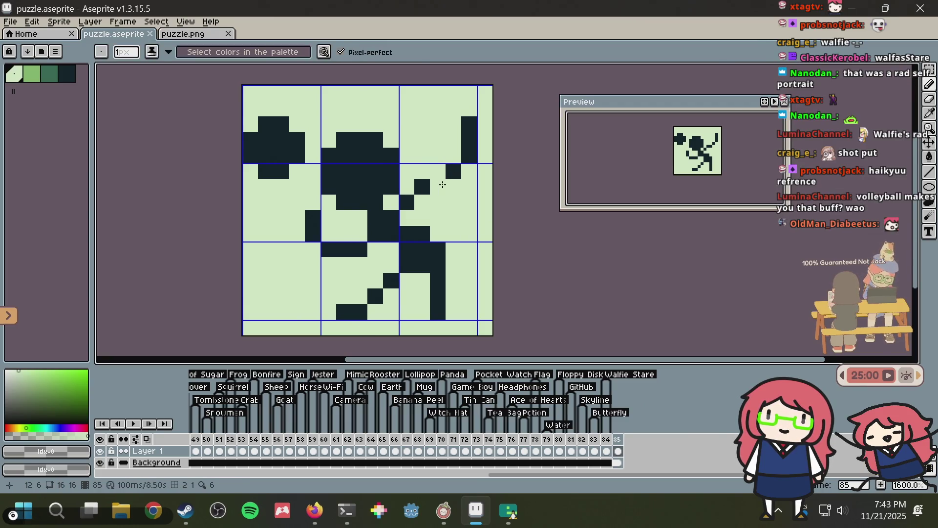
- Move the raised arm's upper part one pixel left and lighten the leftover pixel
key("m")
left_click_drag(431, 101, 477, 195)
left_click_drag(465, 141, 450, 142)
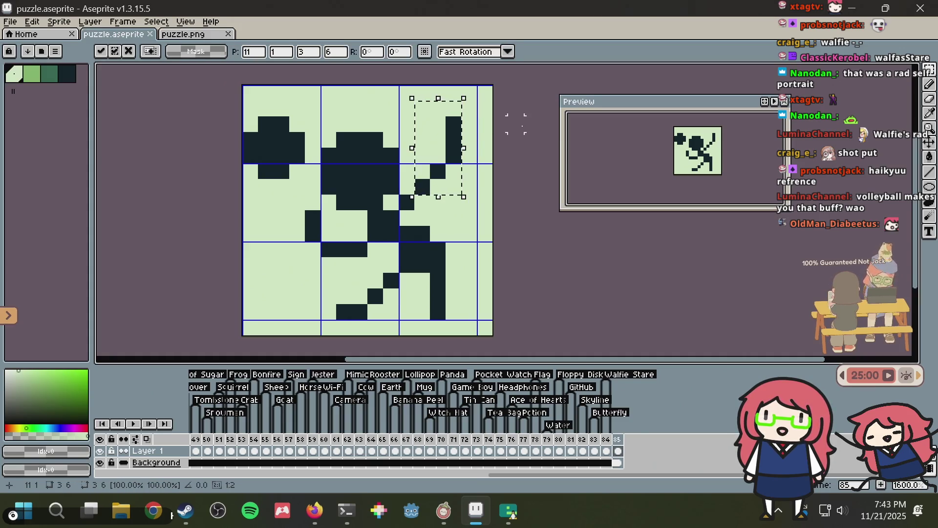
key("ctrl+d")
key("b")
left_click(296, 140)
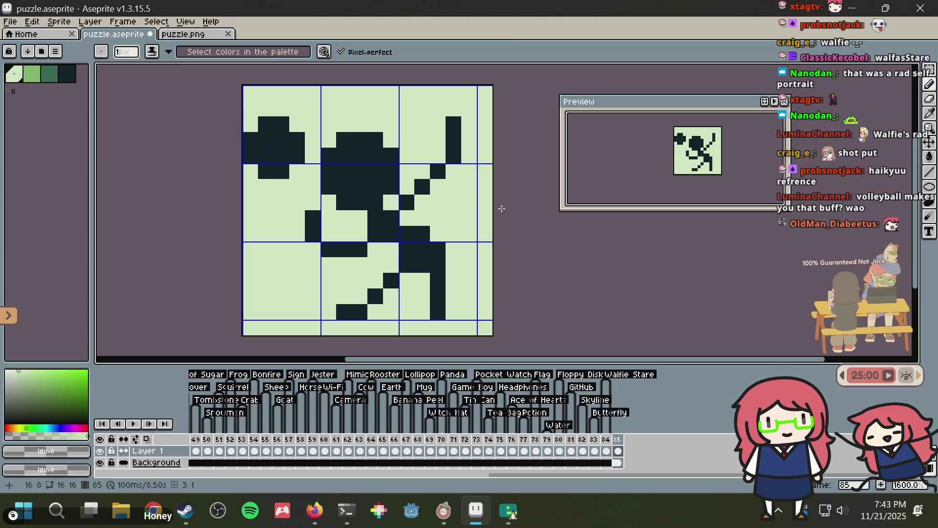
- Tidy torso and hip pixels, lighten cell (8,8), save, then darken leg pixel (11,12)
left_click(383, 217, "alt")
left_click(359, 218)
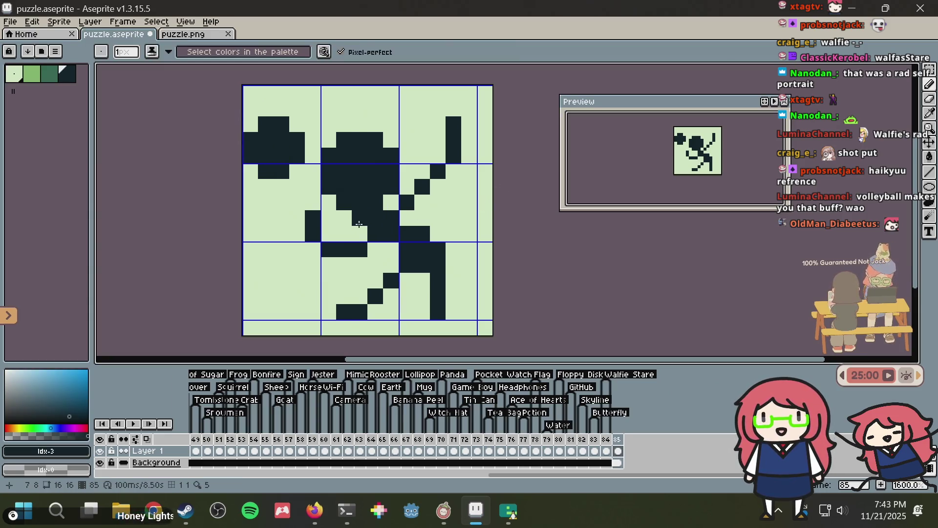
key("ctrl+z")
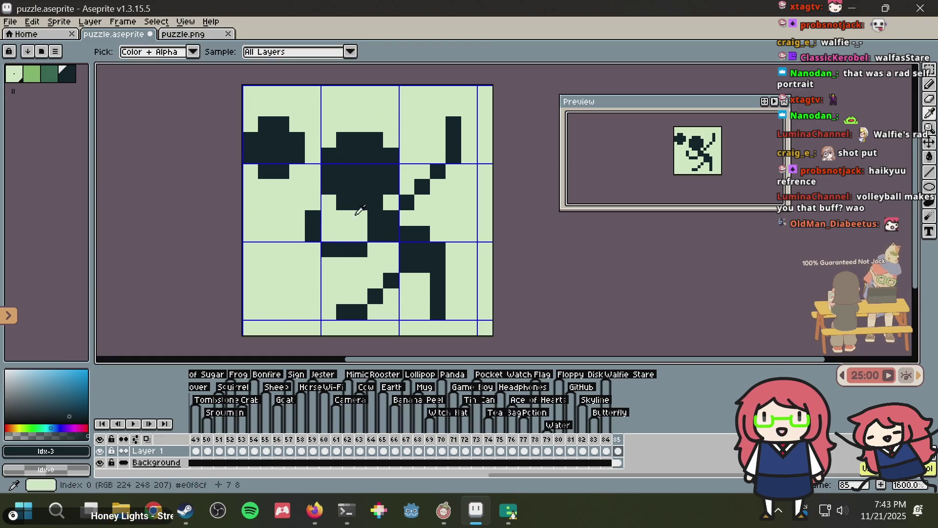
left_click(365, 215, "alt")
left_click(373, 215)
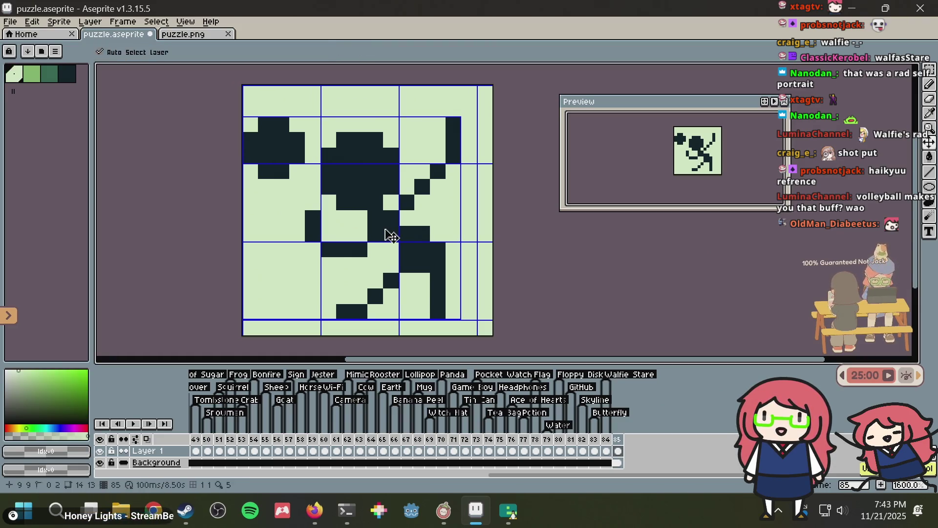
left_click(389, 230)
left_click(380, 203, "alt")
left_click_drag(381, 200, 391, 206)
key("ctrl+z")
key("ctrl+s")
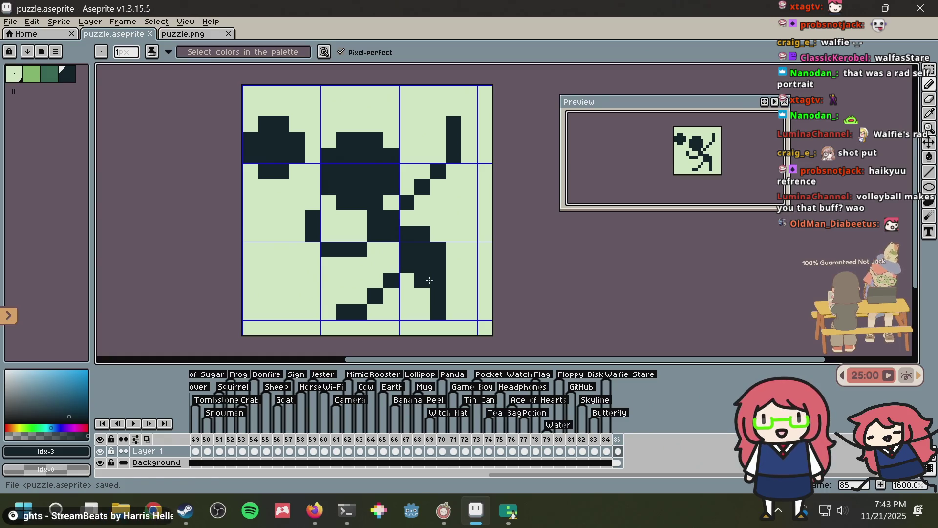
left_click(424, 282)
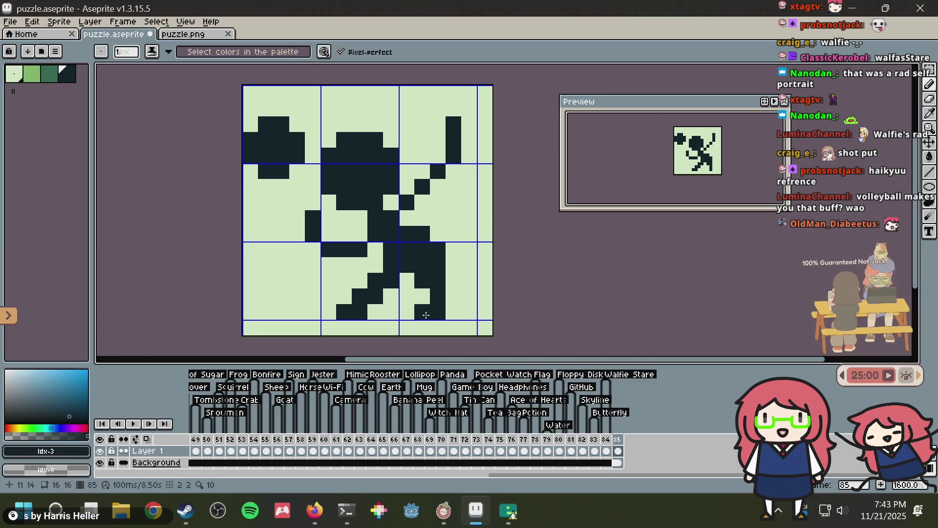
- Darken leg pixel (5,13) and arm cells at column 10 rows 7–8 and (12,6)
left_click(329, 296)
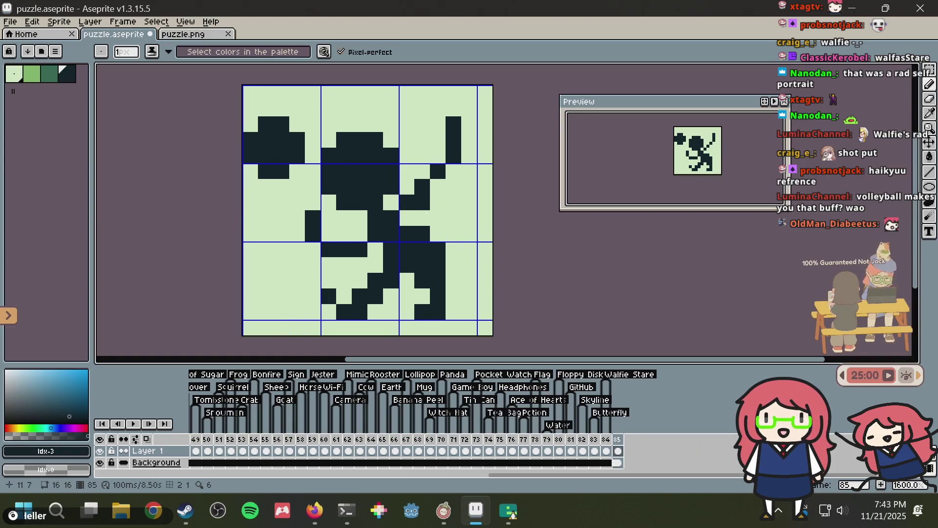
left_click_drag(351, 233, 331, 237)
key("ctrl+z")
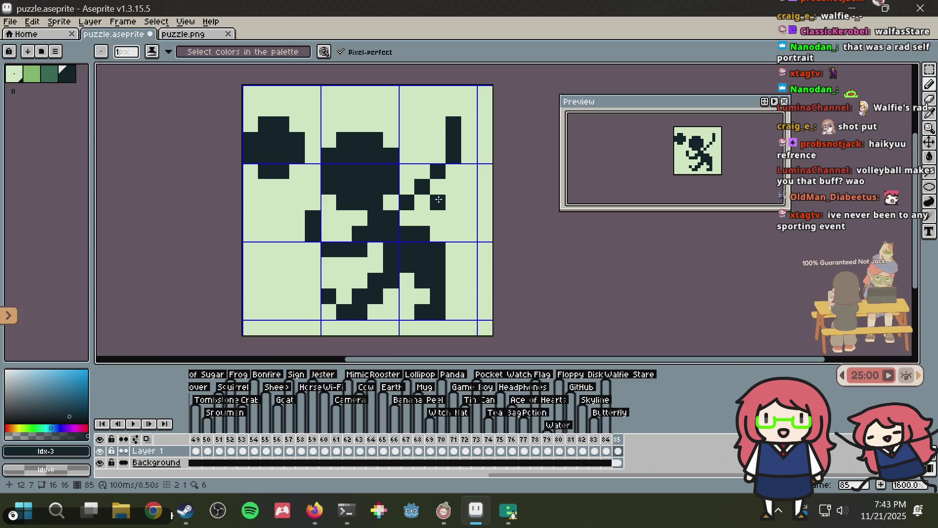
mouse_move(412, 198)
left_mouse_down()
mouse_move(409, 218)
mouse_move(426, 205)
left_mouse_up()
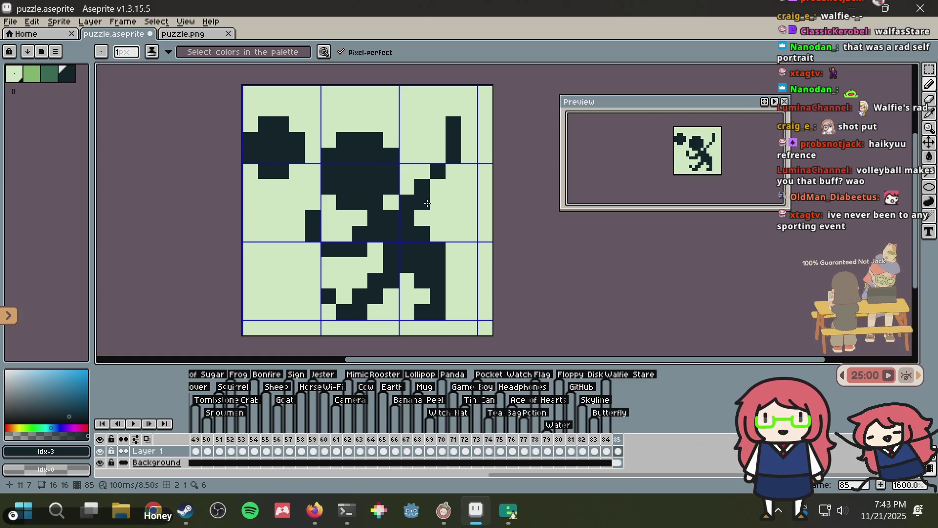
left_click(438, 185)
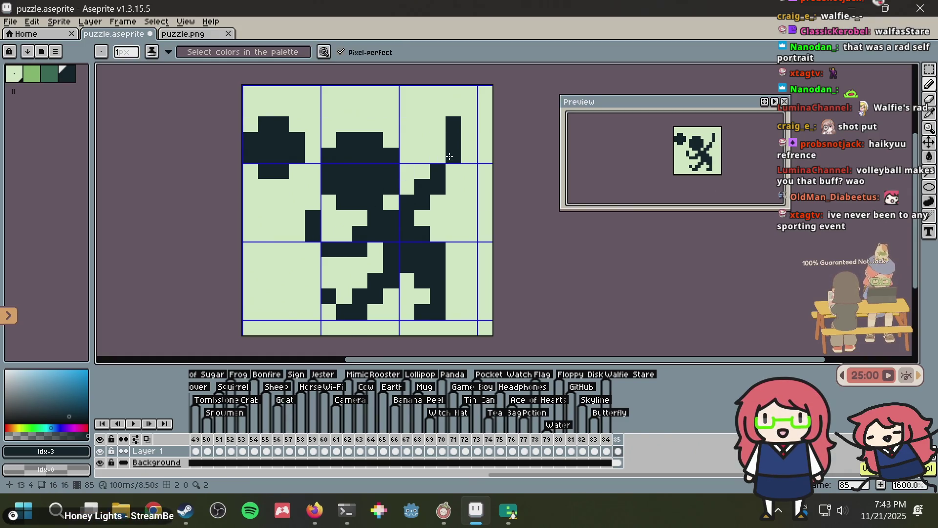
- Clear the pixel at column 12, row 3 and save the sprite
right_click(438, 141)
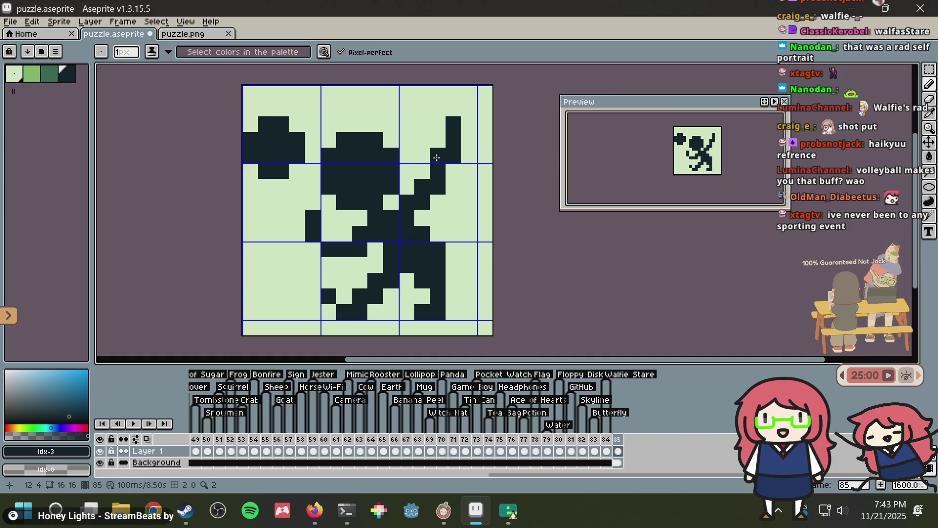
key("ctrl")
key("ctrl+s")
- Touch up the lower leg and left-foot pixels, fill the body gap, and save
right_click(354, 269)
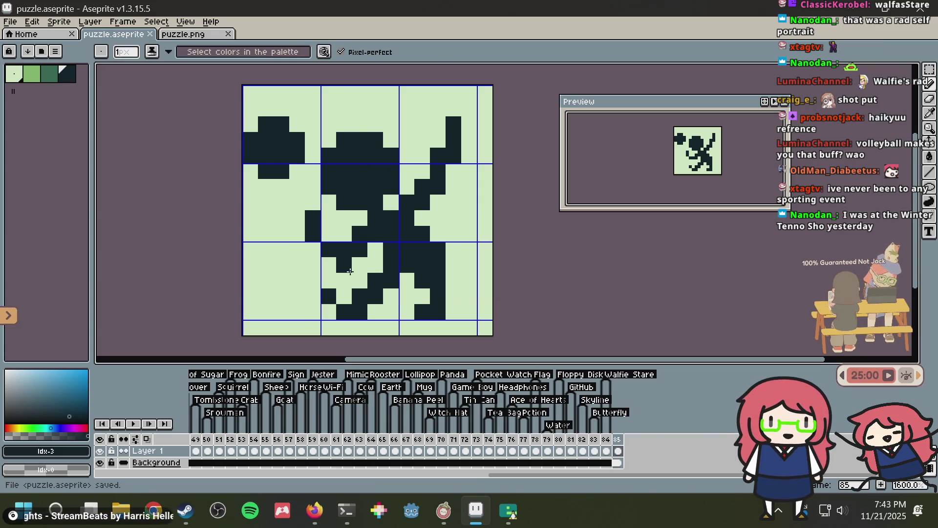
key("alt")
left_click(353, 280, "alt")
left_click(328, 296)
left_click(341, 306, "alt")
left_click(329, 296)
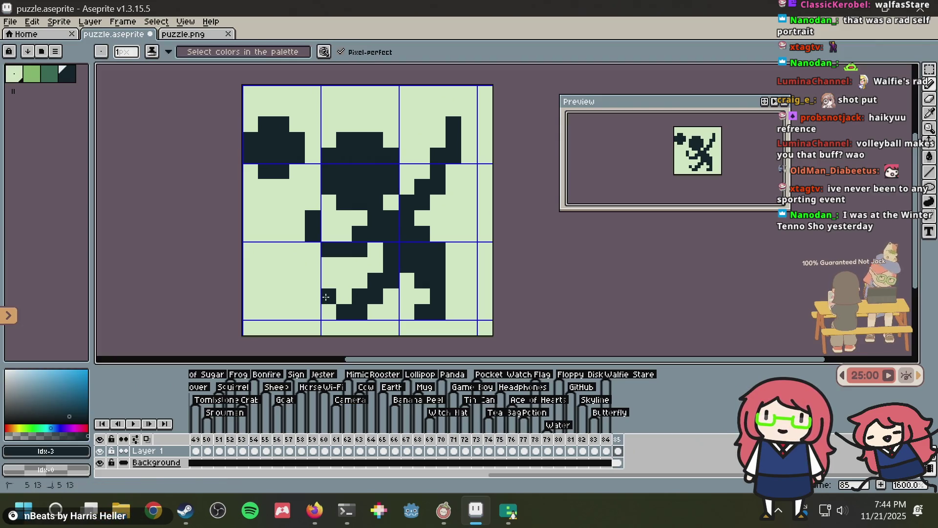
left_click(328, 233)
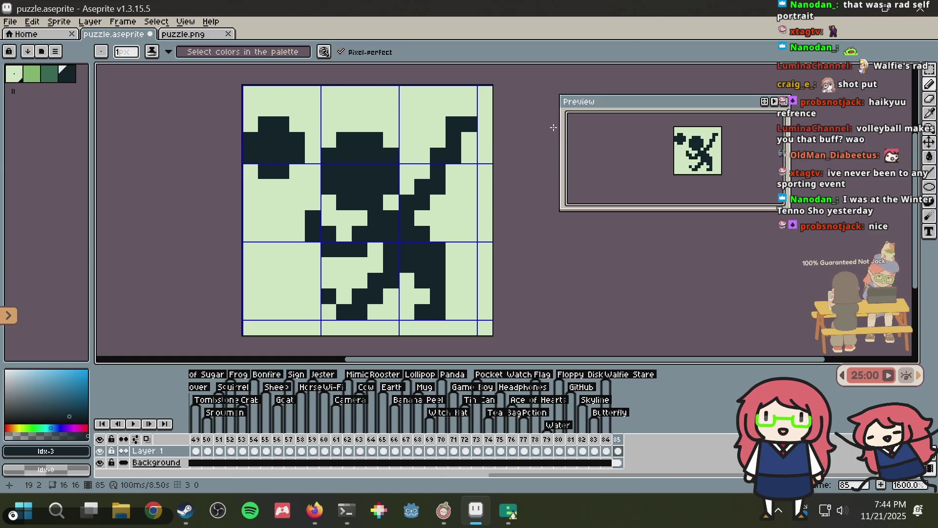
key("ctrl+s")
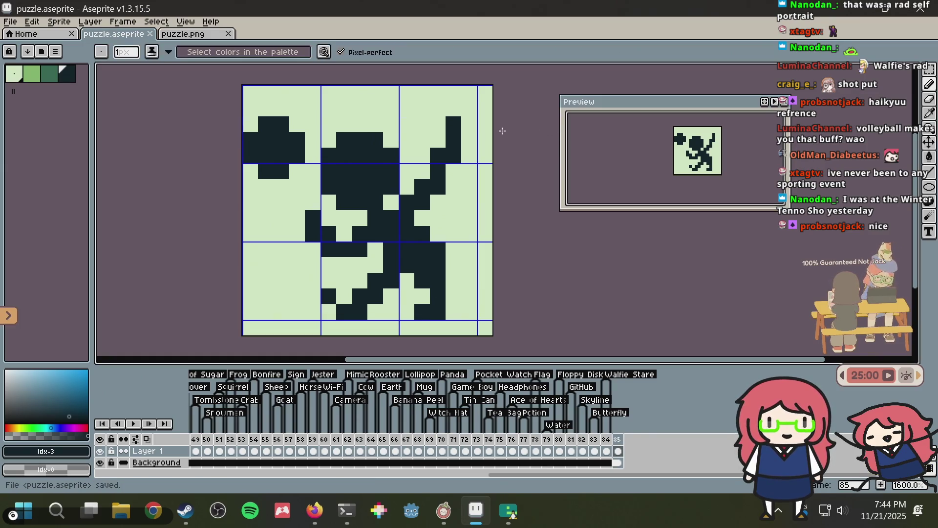
- Erase the raised arm's top pixel, add a dark pixel below the ball, and save
left_click(439, 137, "alt")
left_click(452, 125)
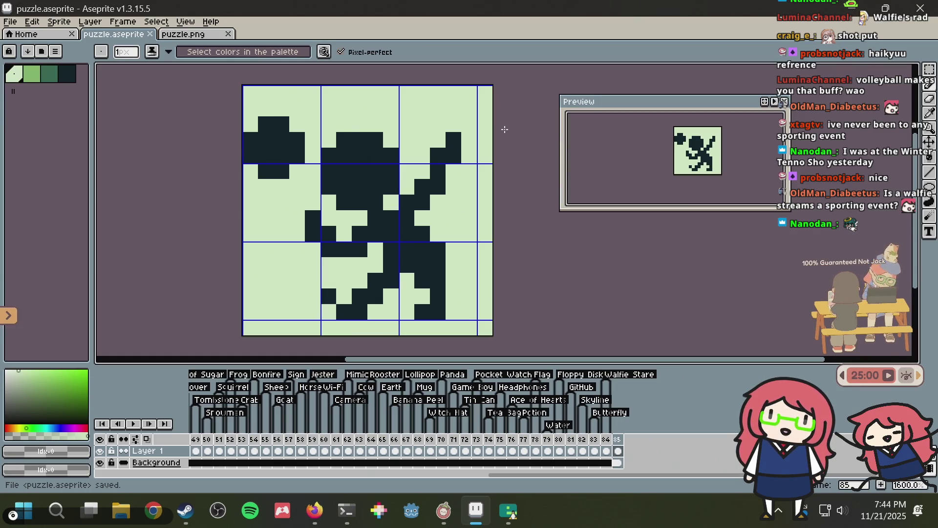
left_click(447, 166, "alt")
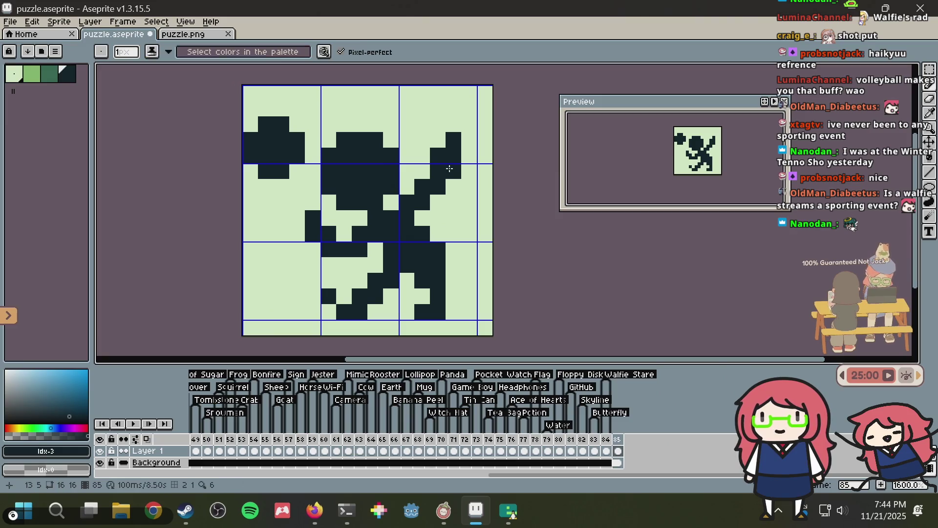
key("ctrl+s")
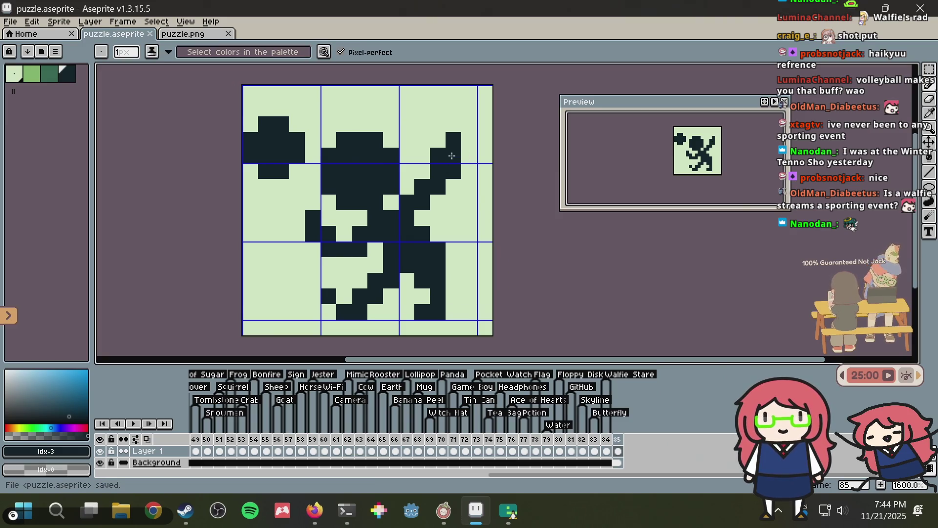
left_click(294, 192)
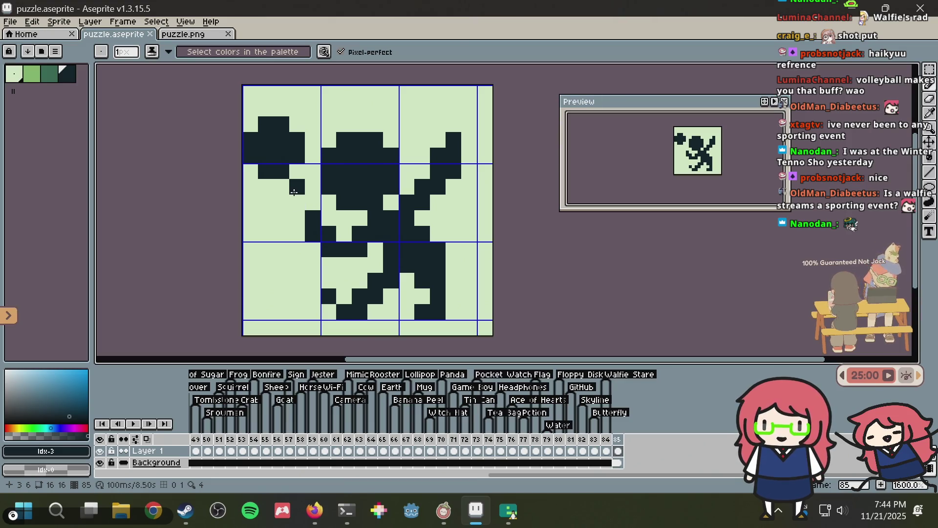
key("ctrl+s")
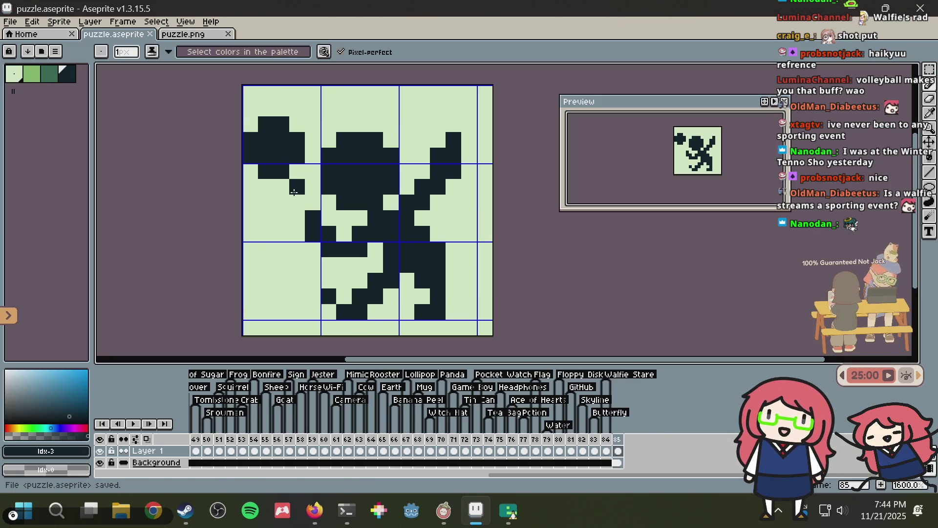
- Select the player and ball above the bottom rows and move them up one pixel
key("m")
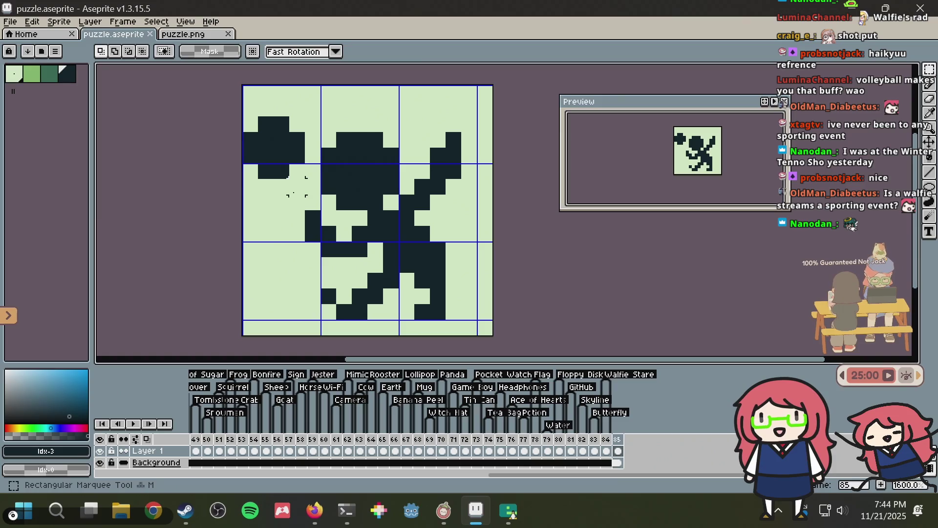
mouse_move(462, 257)
left_mouse_down()
mouse_move(397, 191)
mouse_move(172, 77)
left_mouse_up()
left_click_drag(356, 193, 360, 178)
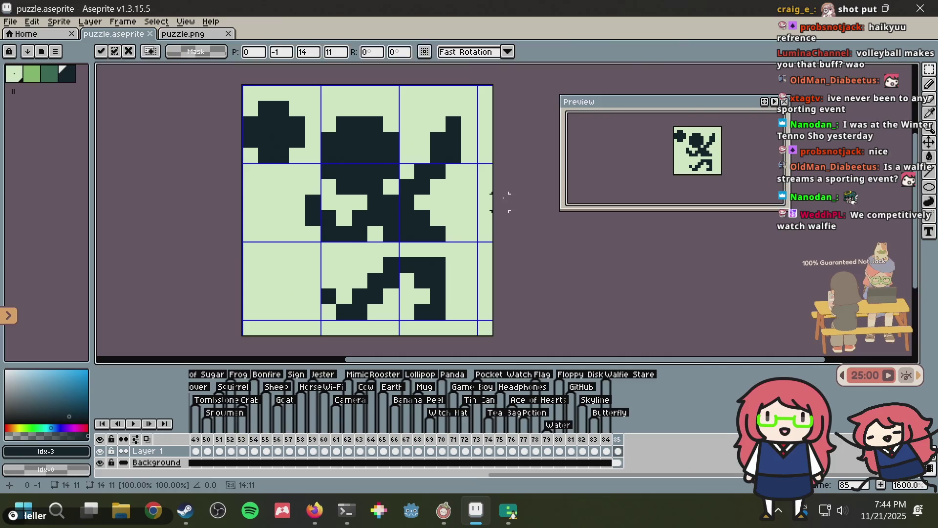
key("b")
- Paint a row of dark pixels on the figure's lower part, erase a raised-arm pixel, and save
left_click(407, 249)
left_click_drag(399, 249, 444, 248)
left_click(448, 267)
key("ctrl+s")
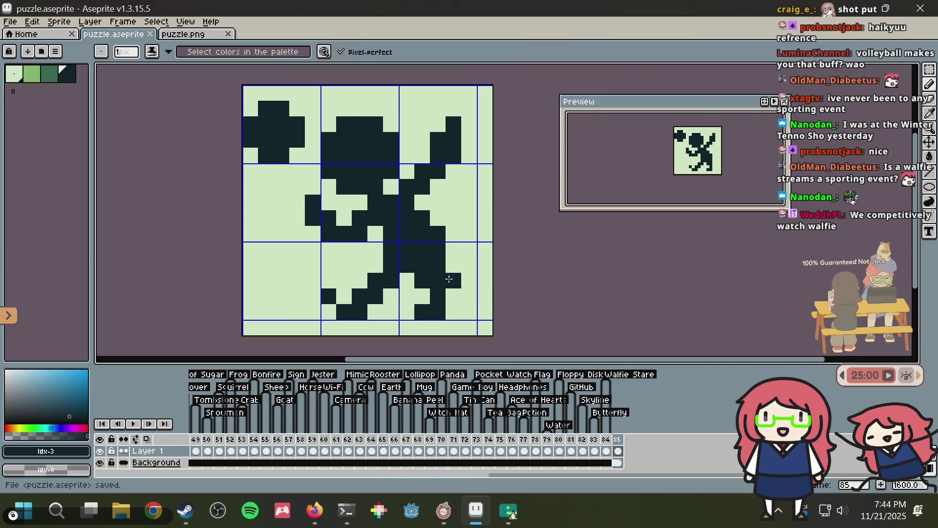
left_click(442, 223, "alt")
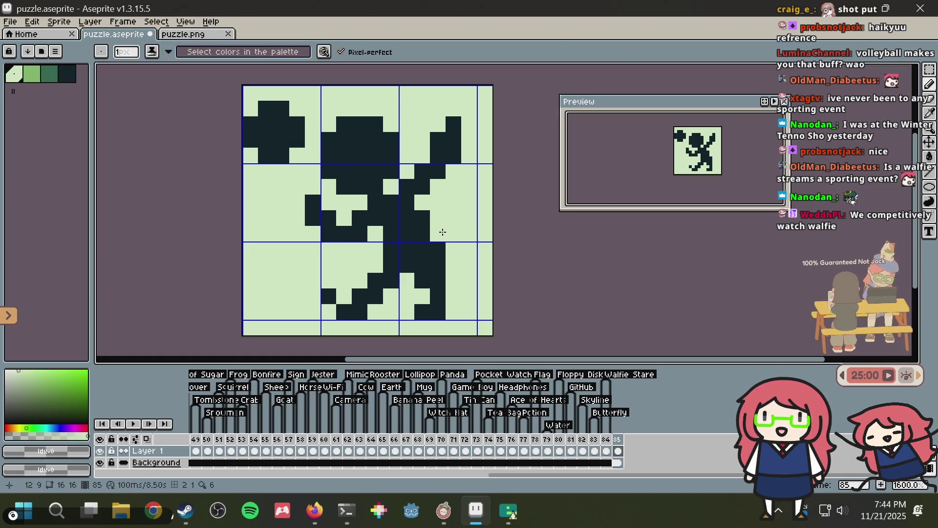
key("ctrl+s")
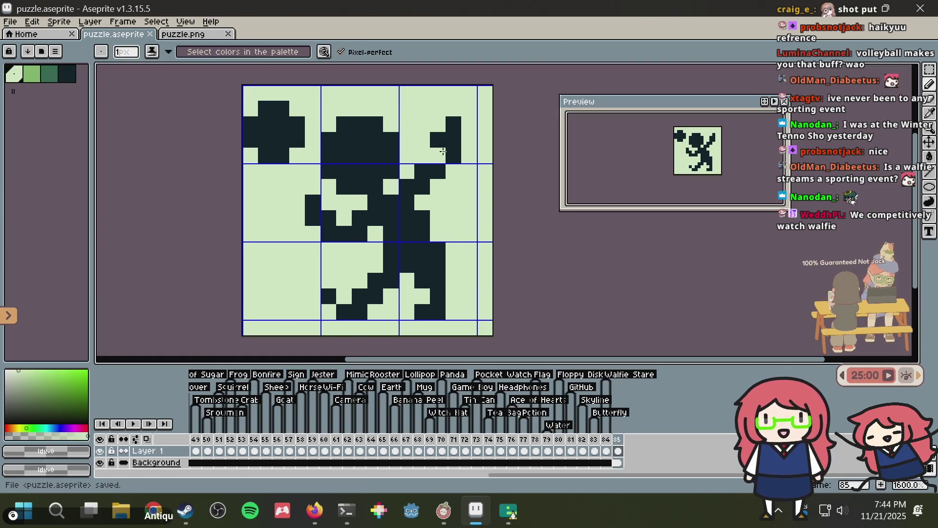
left_click(453, 157)
key("ctrl+s")
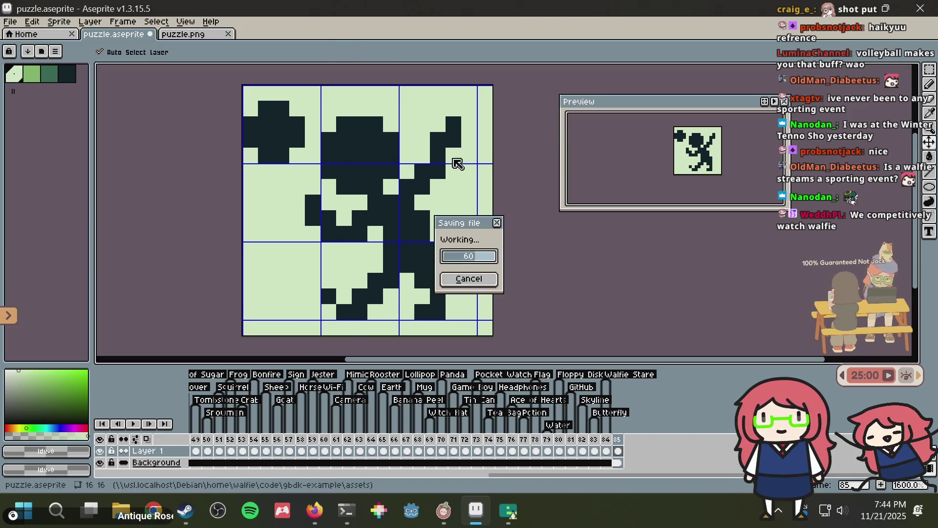
- Try dark and light pixels on the raised arm, undoing them back to the saved state
key("ctrl+z")
key("ctrl+s")
left_click(443, 156, "alt")
left_click(422, 155)
key("ctrl+z")
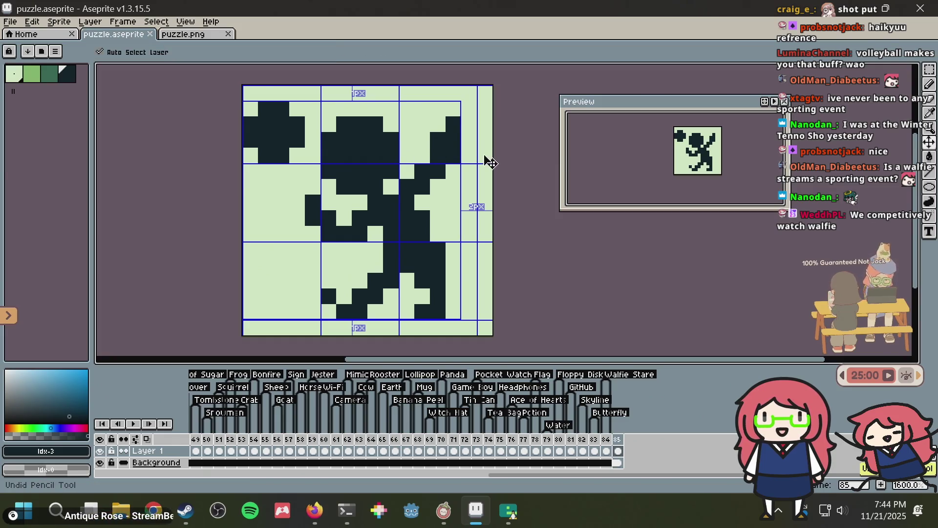
key("ctrl+s")
key("i")
left_click(454, 101, "alt")
left_click(456, 125)
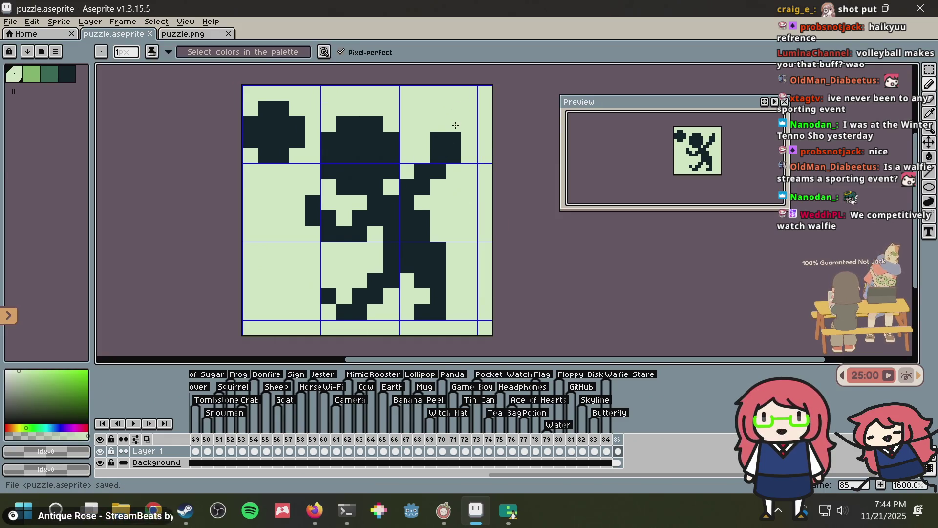
key("ctrl+z")
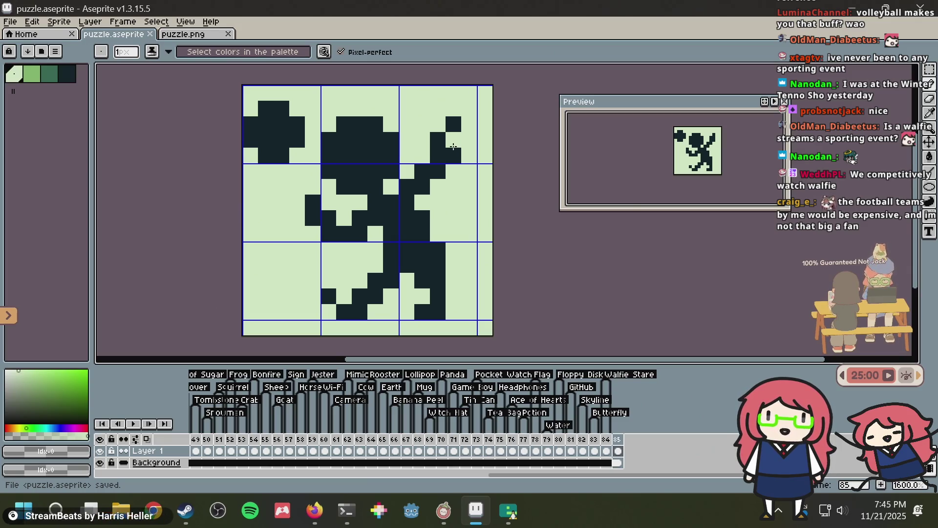
key("ctrl+s")
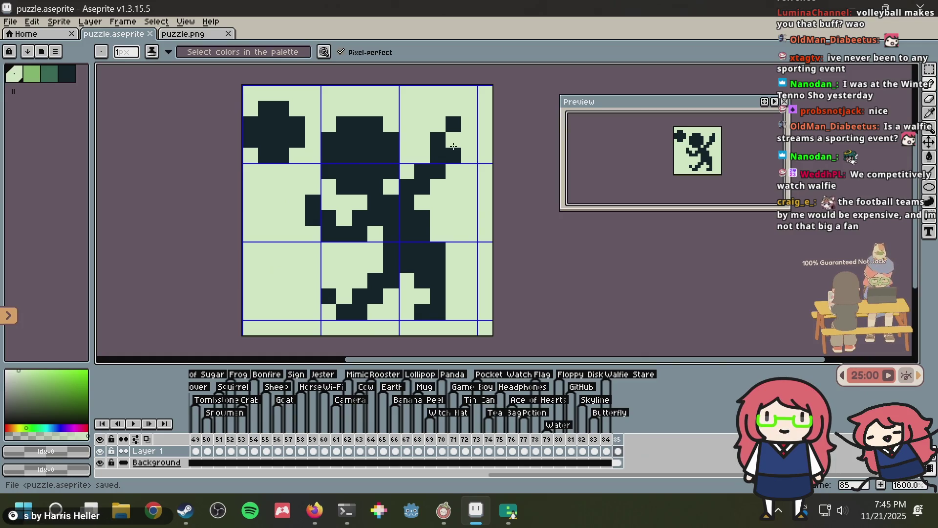
- Reshape the raised arm so it tapers to a single dark pixel at the tip
right_click(453, 139)
left_click(452, 156, "alt")
left_click(457, 169)
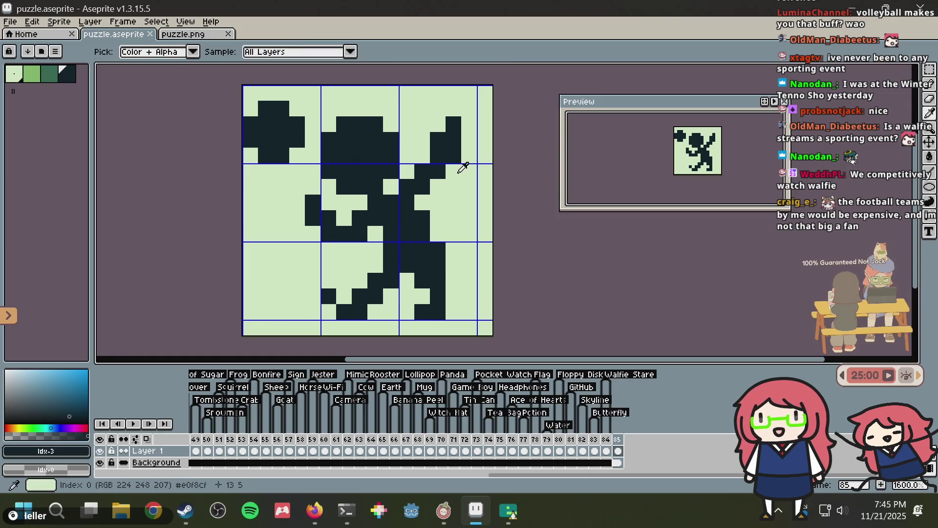
left_click(465, 168, "alt")
left_click(455, 171)
left_click(452, 139)
right_click(454, 139)
left_click(436, 140)
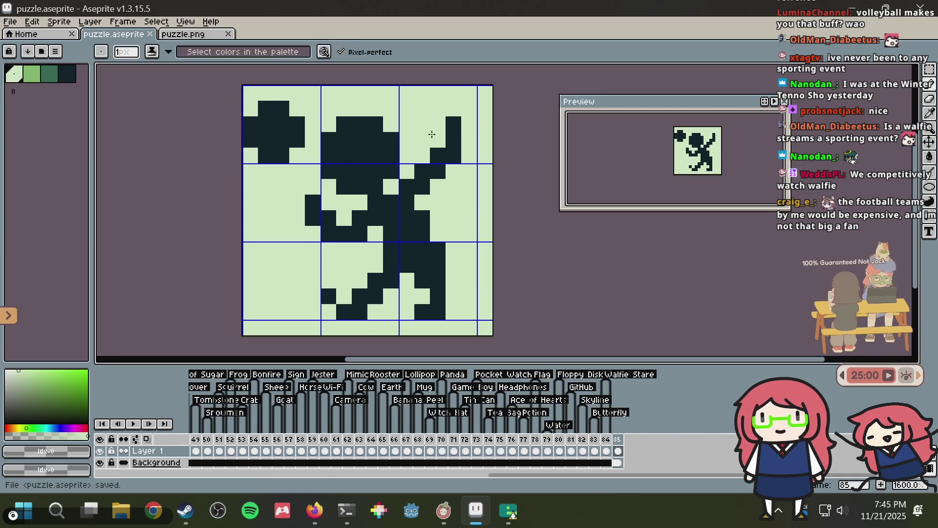
- Darken a chest pixel and a waist pixel to widen the torso's right side, saving each change
left_click(324, 229)
key("ctrl+s")
key("ctrl+z")
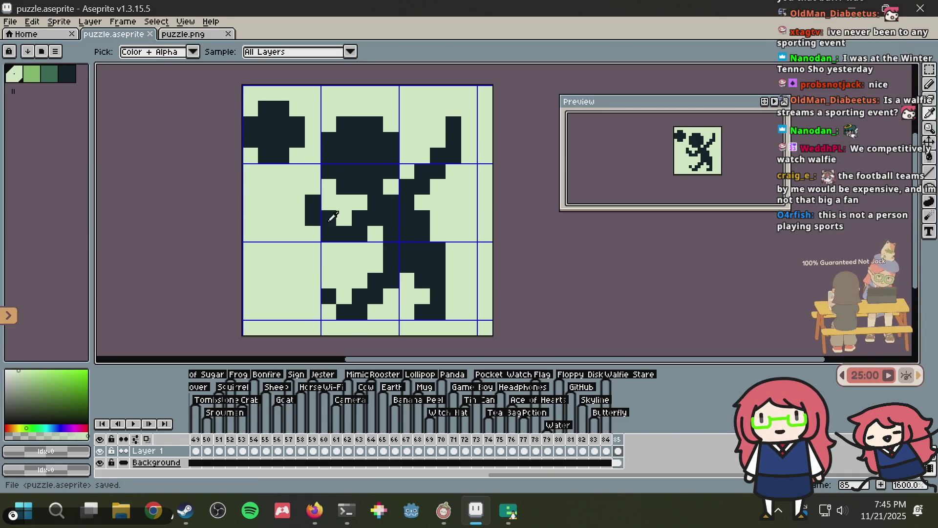
left_click(329, 216, "alt")
left_click(361, 216)
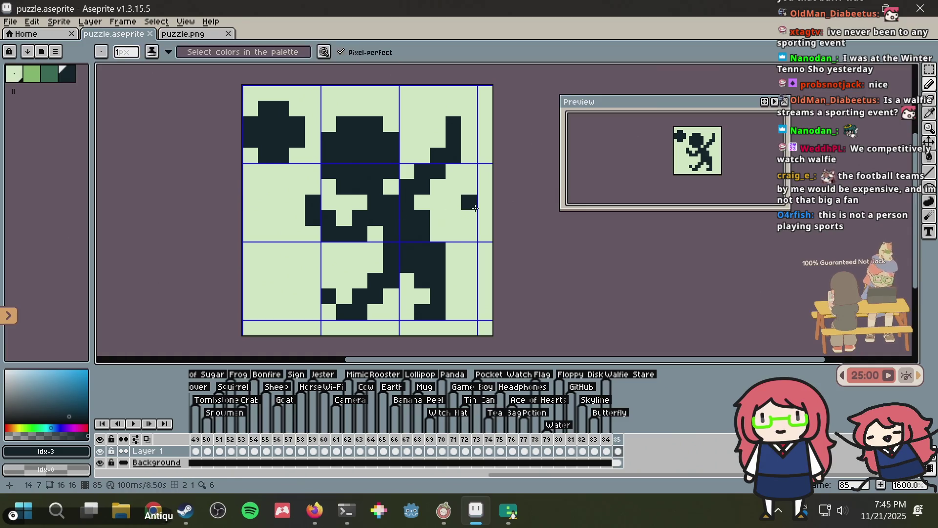
key("ctrl+s")
key("ctrl+s")
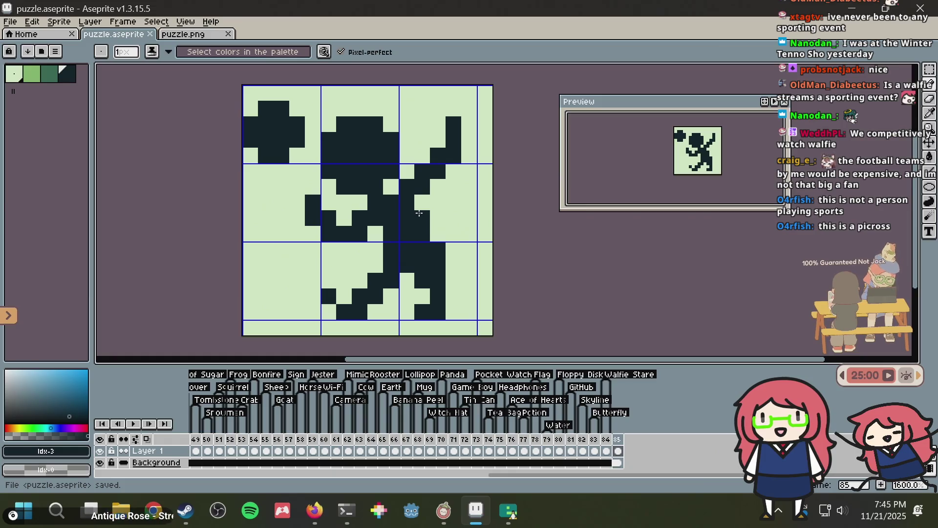
left_click(431, 236)
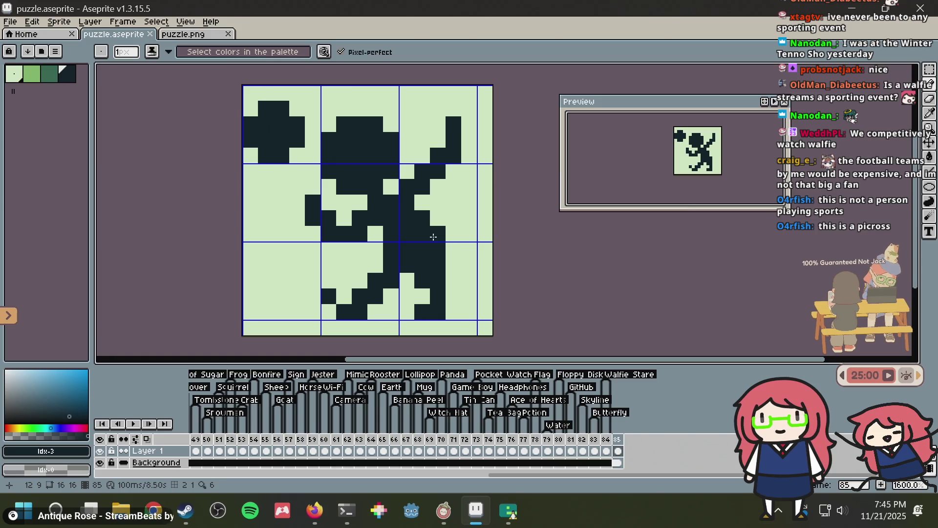
key("ctrl+s")
- Toggle a couple of leg pixels, clear a dark pixel near the raised arm, and save
scroll(399, 237, "down", 1)
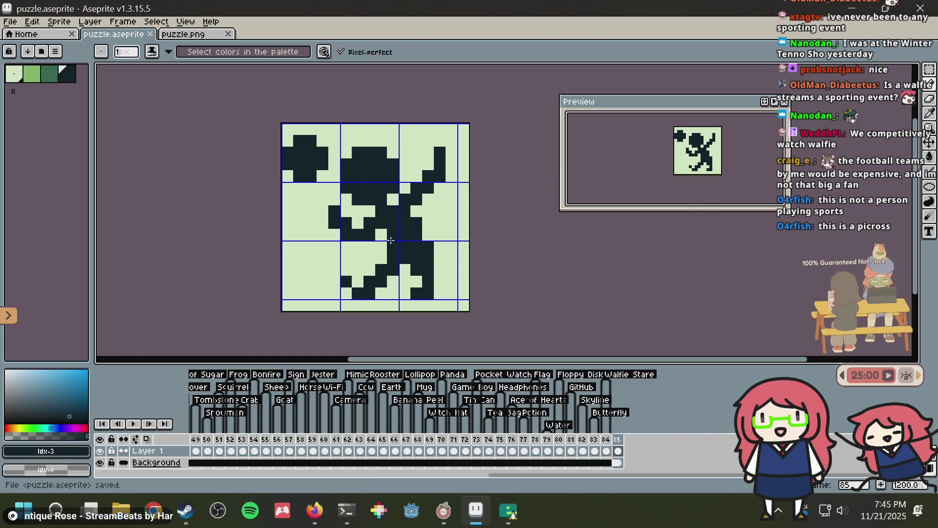
right_click(353, 281)
left_click(345, 268)
right_click(345, 269)
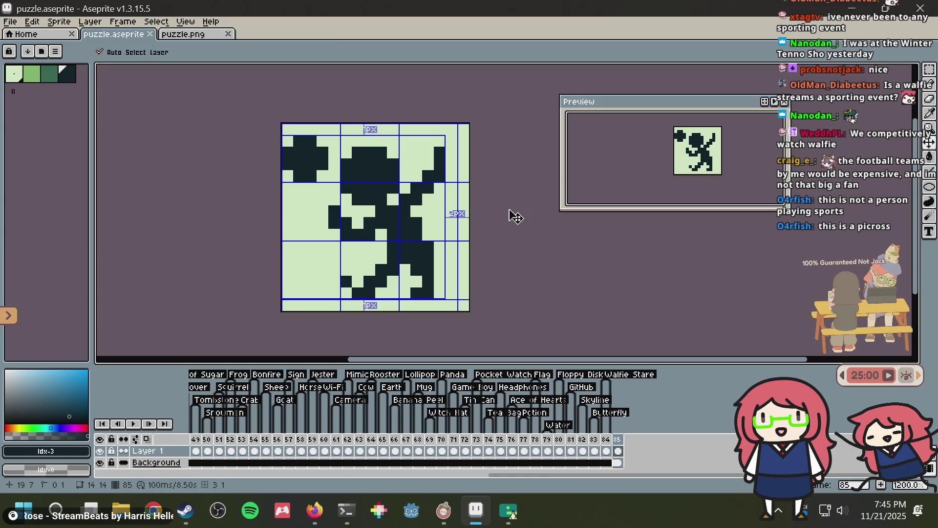
right_click(420, 144)
left_click(416, 145, "alt")
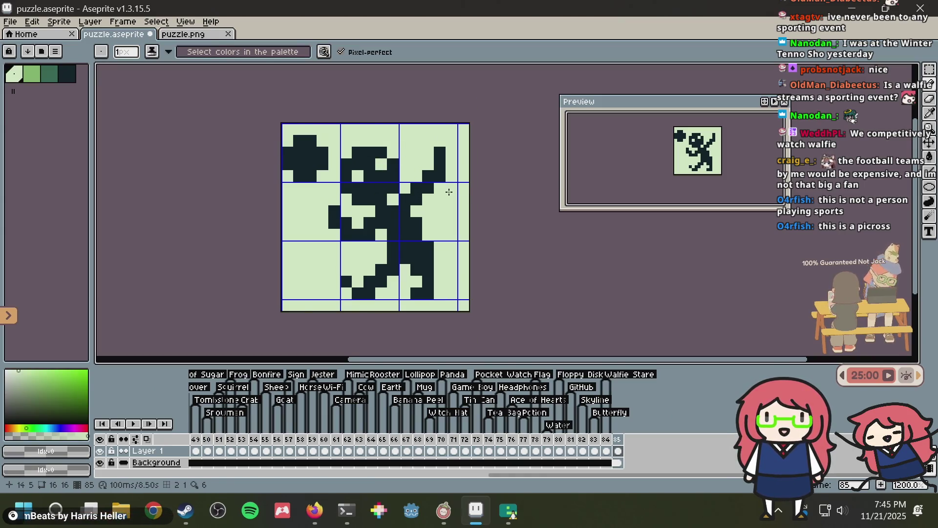
scroll(450, 196, "up", 3)
key("ctrl+s")
- Darken a pixel on the right arm and adjust nearby pixels, saving the sprite repeatedly
scroll(405, 188, "up", 4)
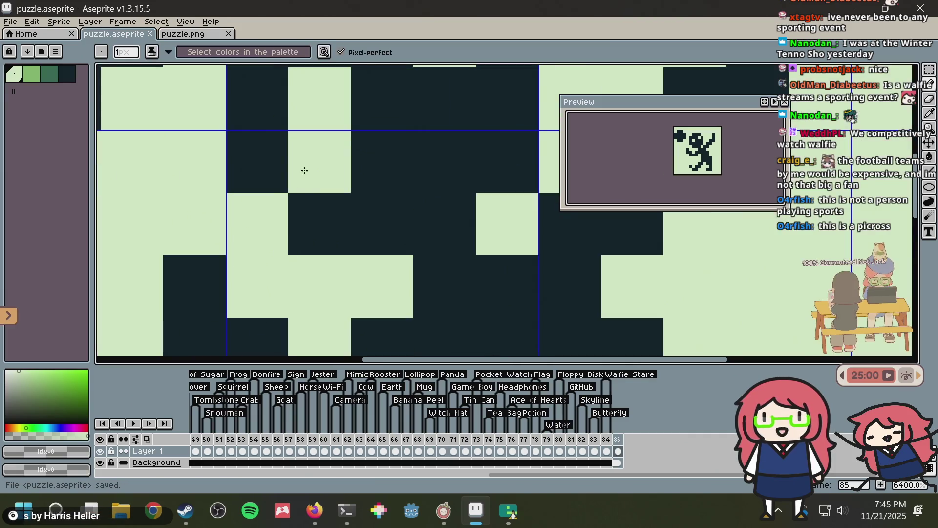
scroll(302, 172, "down", 6)
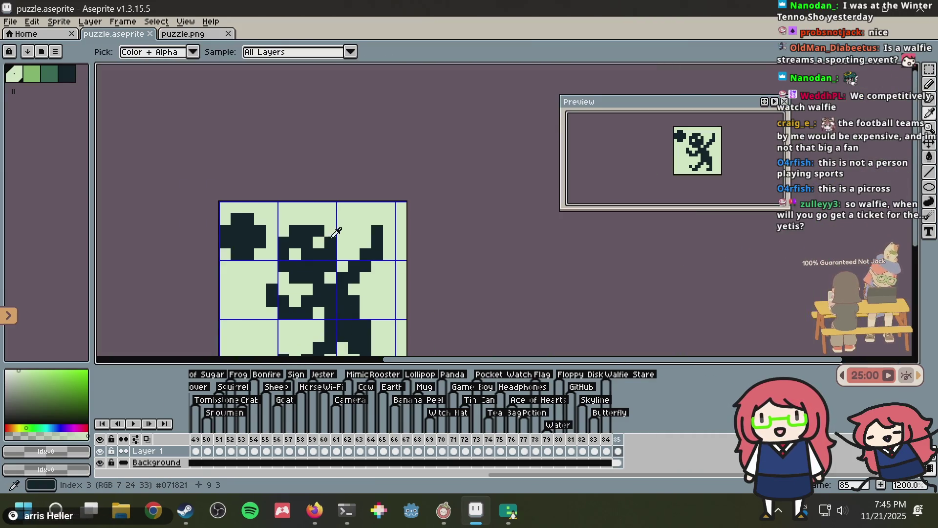
left_click(321, 250, "alt")
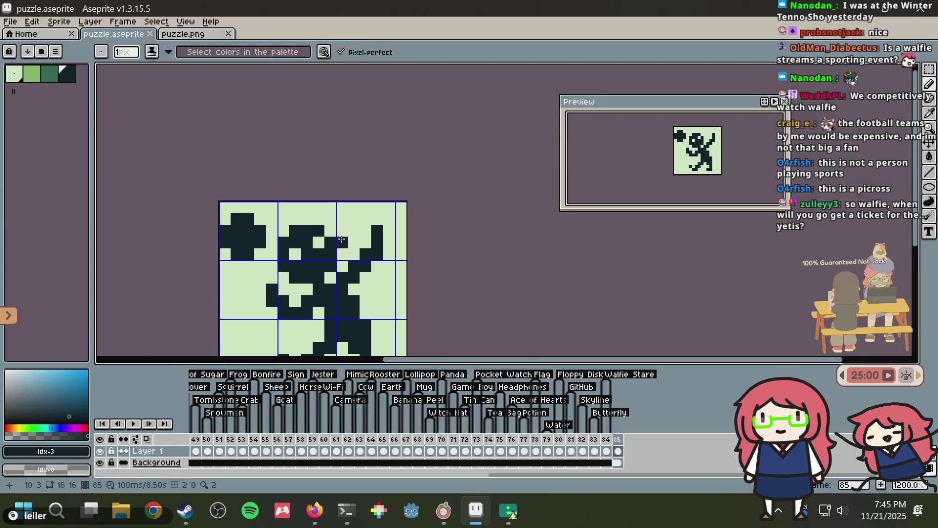
left_click(389, 255)
scroll(361, 271, "down", 3)
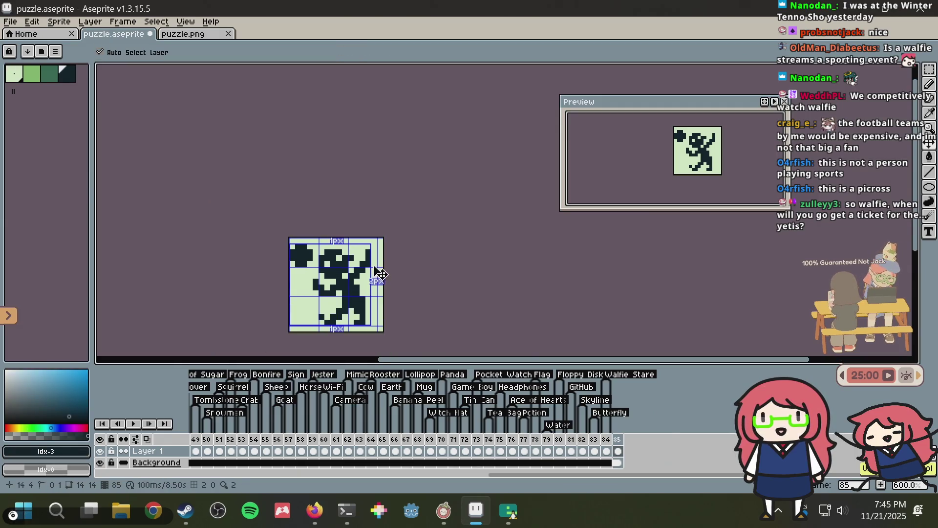
key("ctrl+s")
left_click_drag(375, 265, 408, 244)
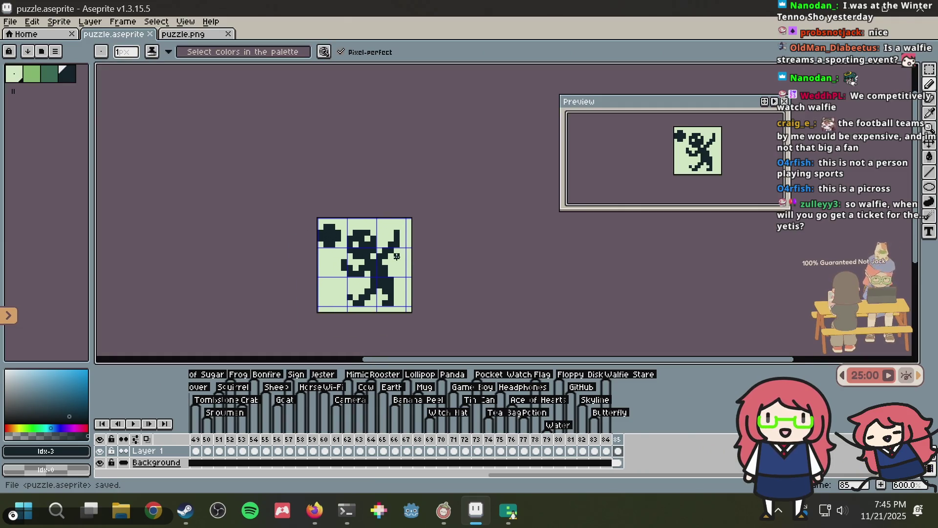
scroll(396, 256, "up", 1)
left_click(355, 237, "alt")
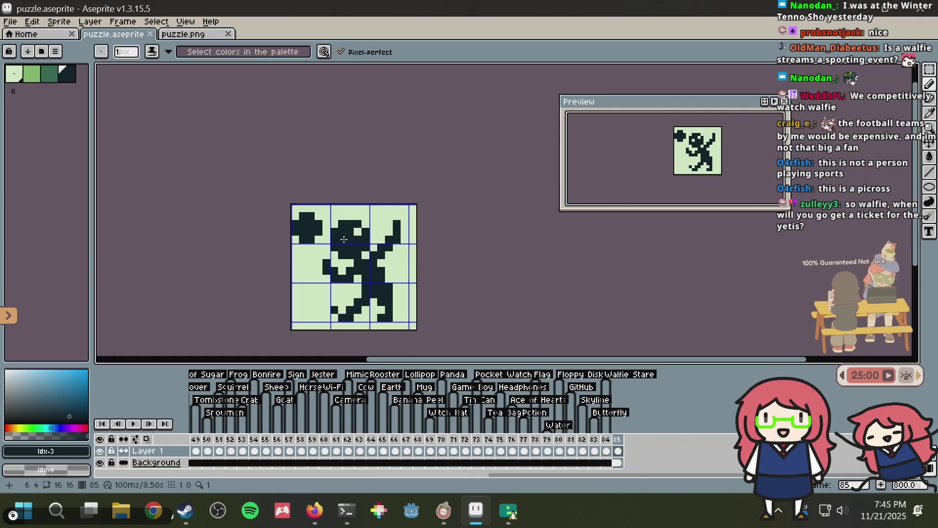
key("ctrl+s")
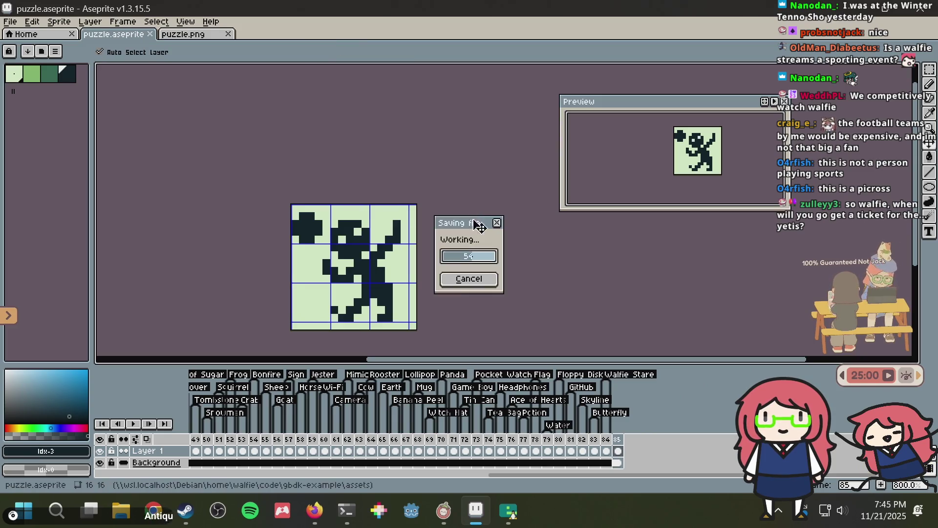
scroll(435, 235, "up", 3)
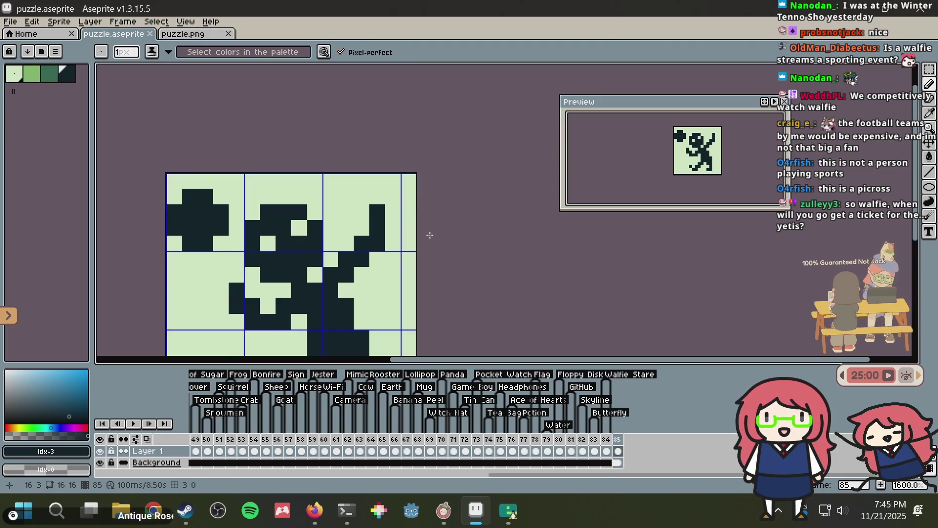
scroll(430, 235, "down", 3)
key("ctrl+s")
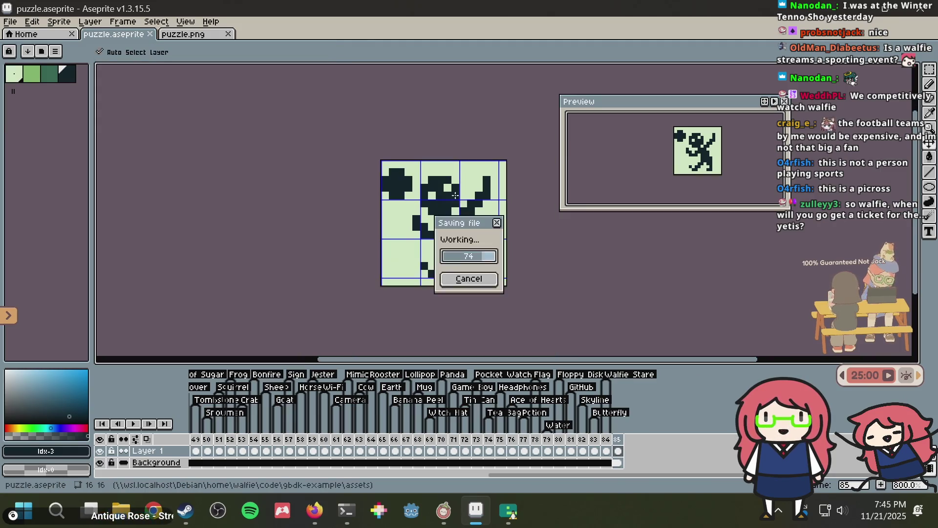
scroll(417, 258, "up", 3)
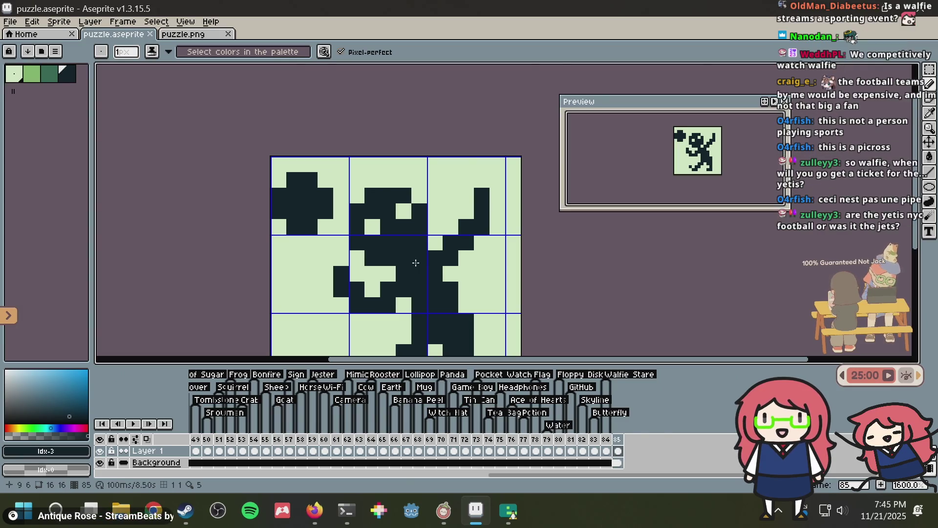
- Clear a stray dark pixel, try two dark pixels right of the arm, then clear them
right_click(416, 263)
key("ctrl+s")
left_click_drag(432, 212, 434, 197)
right_click(435, 197)
right_click(441, 209)
key("ctrl+s")
- Turn a dark head pixel light, darken the pixel at column 6, row 4, and save
scroll(395, 266, "down", 3)
left_click_drag(393, 239, 389, 171)
scroll(397, 209, "up", 3)
scroll(389, 174, "up", 3)
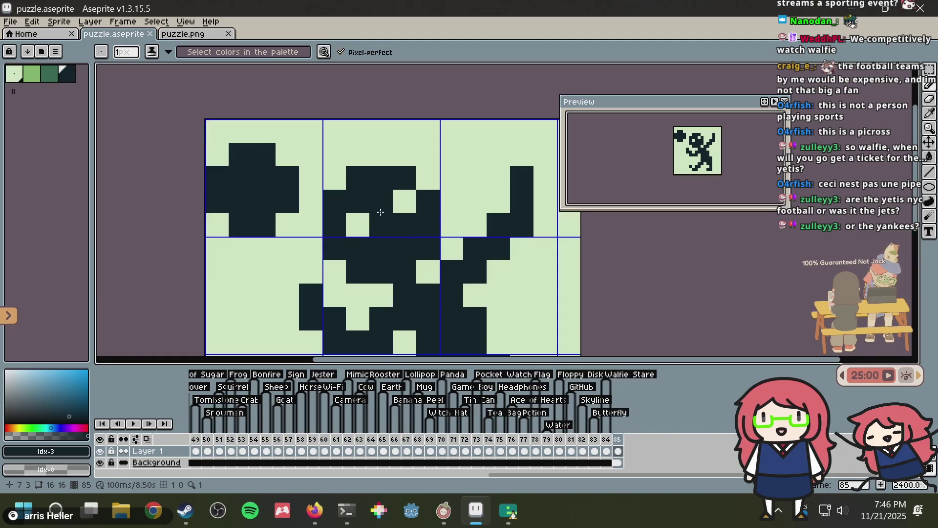
left_click(401, 197, "alt")
left_click(388, 200, "alt")
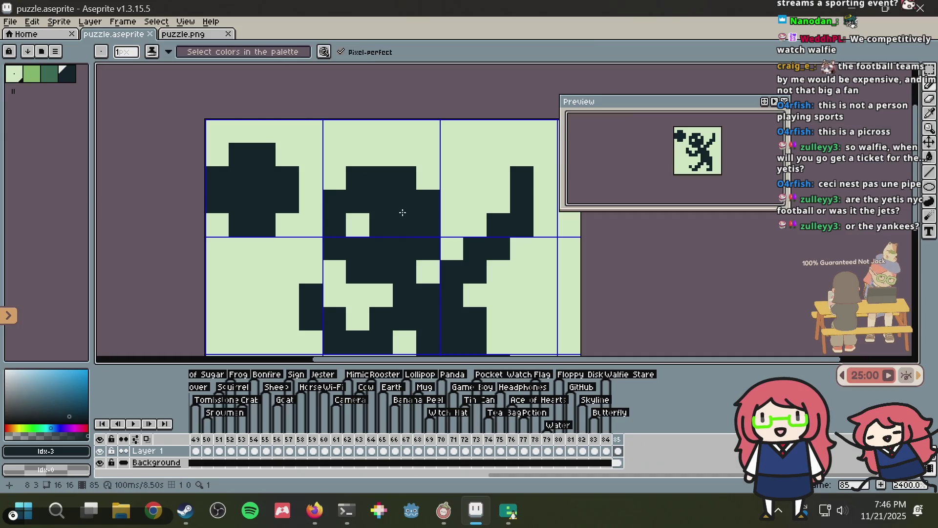
right_click(403, 212)
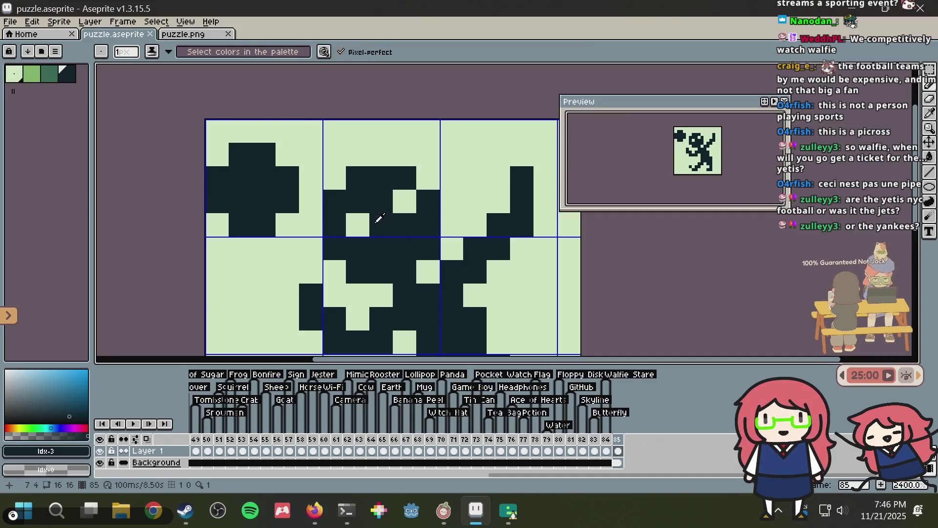
left_click(358, 225)
key("ctrl+s")
scroll(387, 215, "down", 2)
- Lighten a pixel beside the head, try darkening column 10 rows 2–3, undo, and save
right_click(441, 204)
left_click(445, 191)
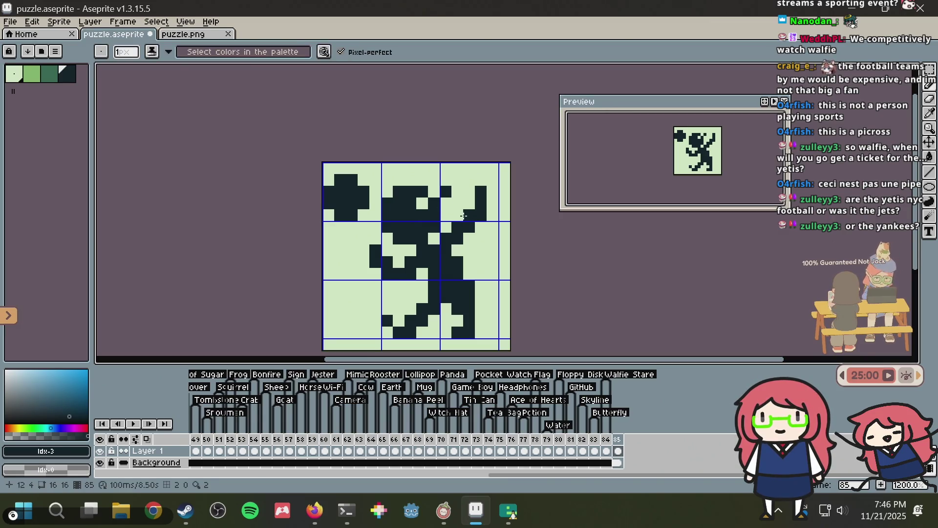
scroll(506, 228, "up", 1)
key("v")
key("b")
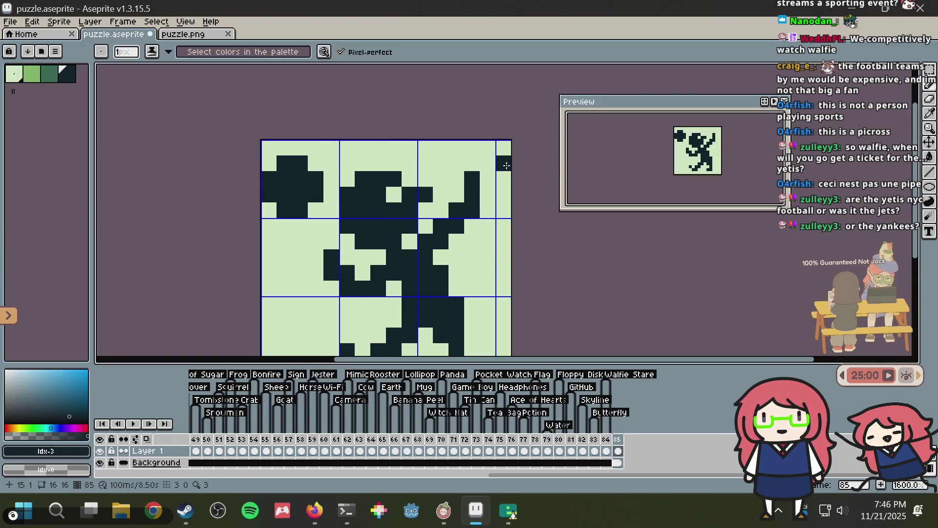
scroll(506, 164, "down", 3)
scroll(506, 169, "up", 4)
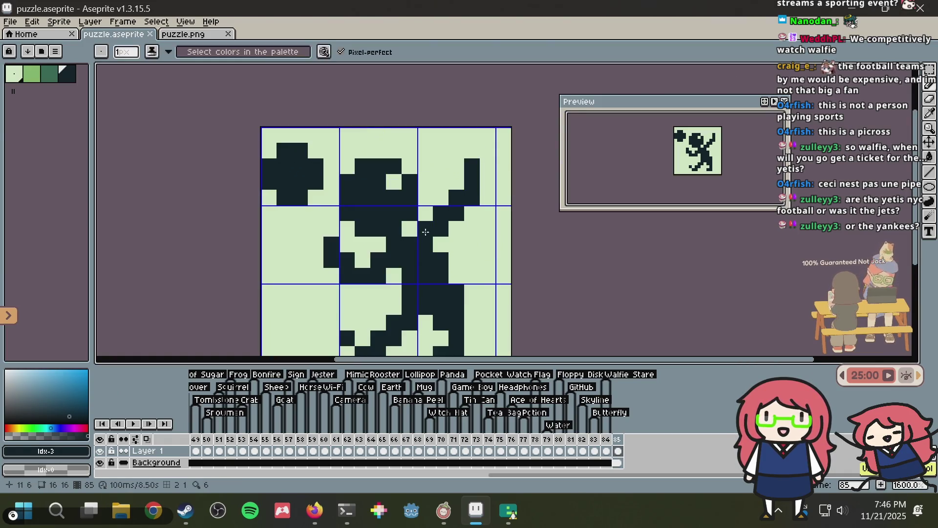
left_click(419, 184)
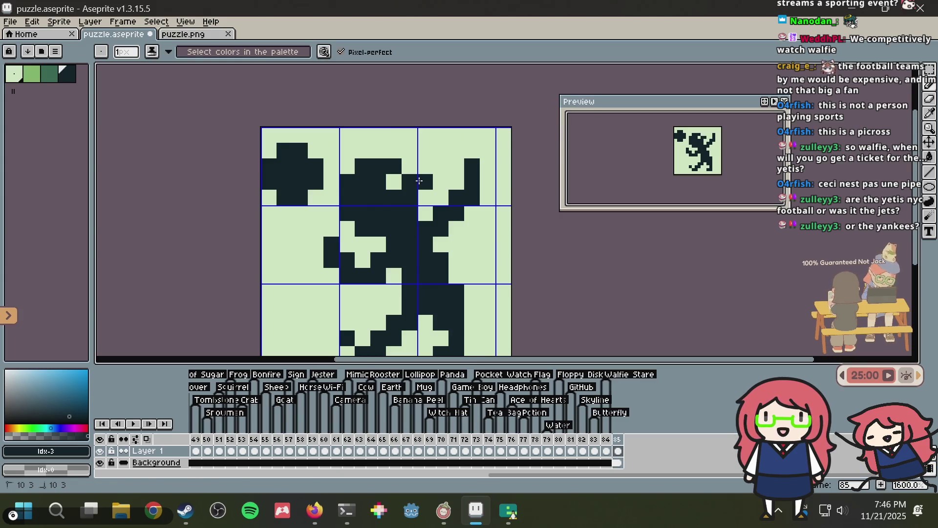
left_click_drag(420, 170, 421, 182)
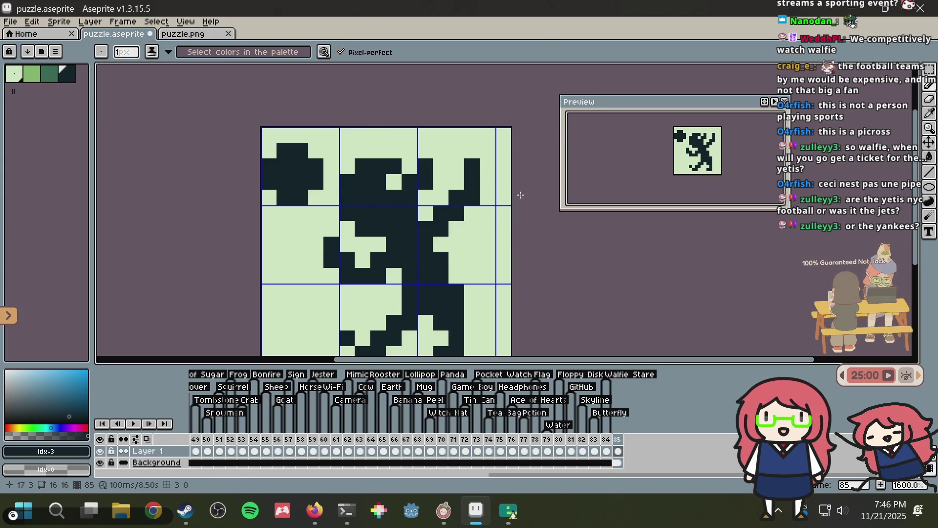
key("ctrl+z")
key("ctrl+z")
key("ctrl+z")
key("ctrl+s")
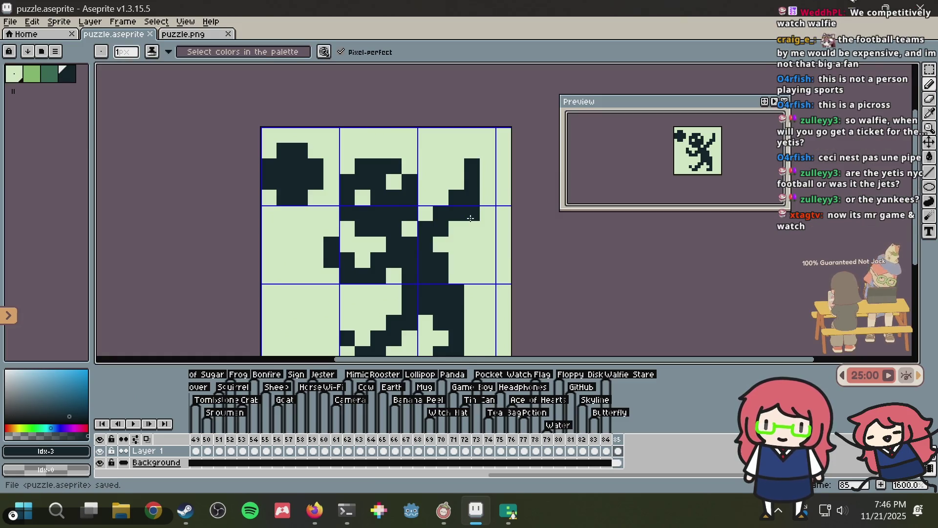
- Clear a dark pixel near the raised hand, trial a short vertical stroke with undo/redo, and save
right_click(469, 215)
left_click_drag(426, 166, 426, 182)
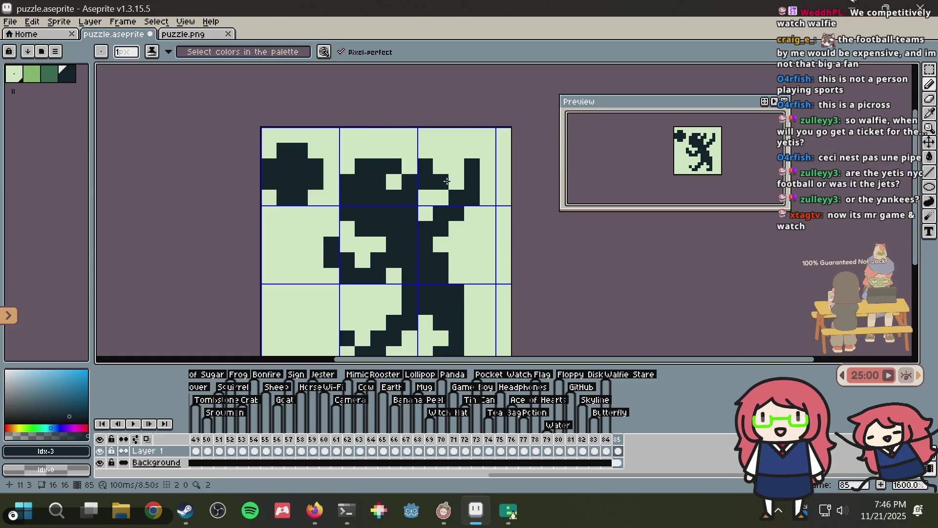
left_click(396, 181)
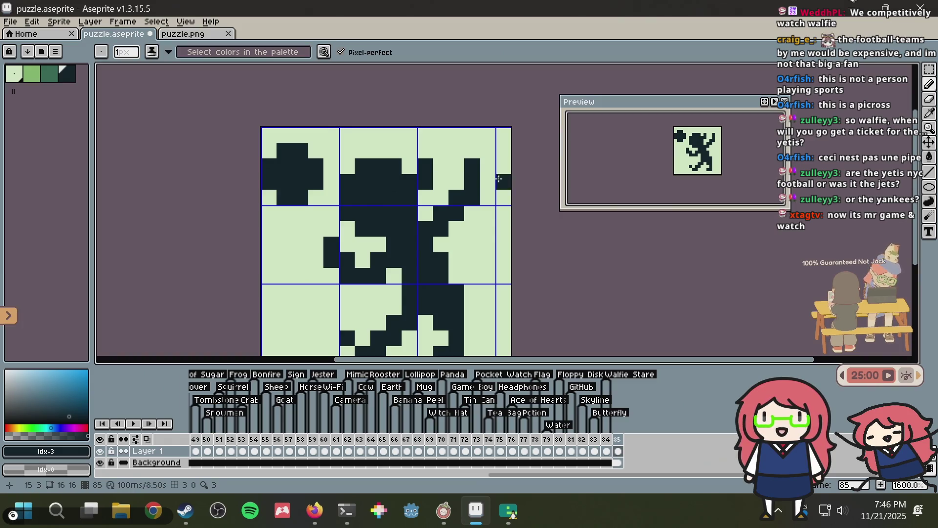
key("ctrl+z")
key("ctrl+z")
key("ctrl+z")
key("ctrl+z")
key("ctrl+y")
key("ctrl+z")
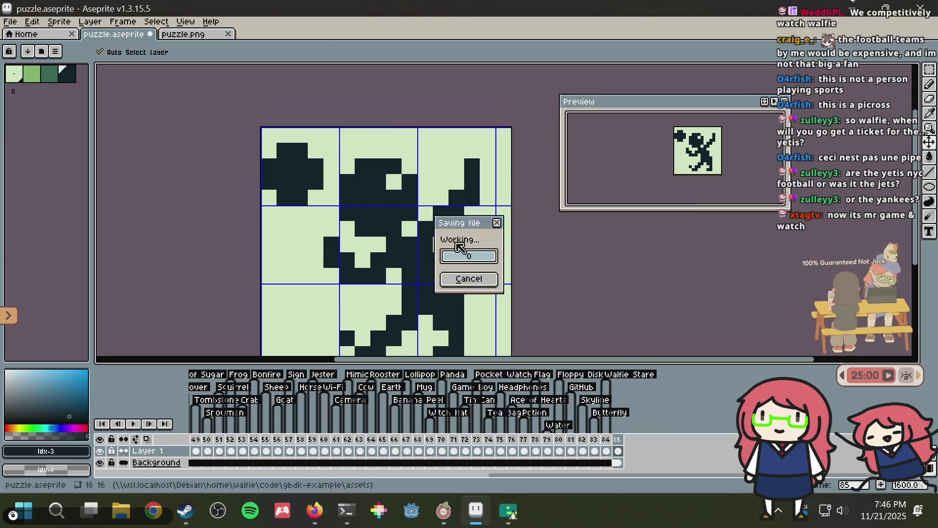
key("ctrl+s")
scroll(406, 211, "up", 2)
left_click(380, 158, "alt")
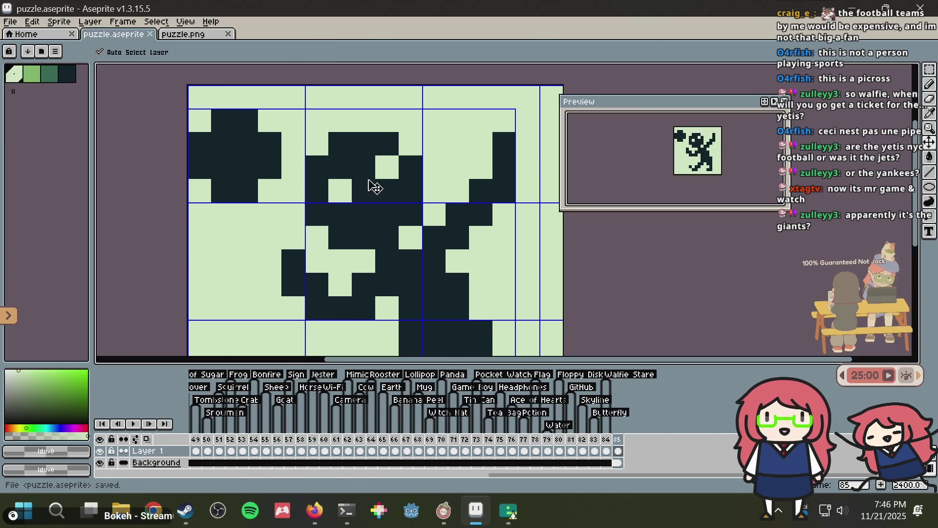
left_click(334, 162, "alt")
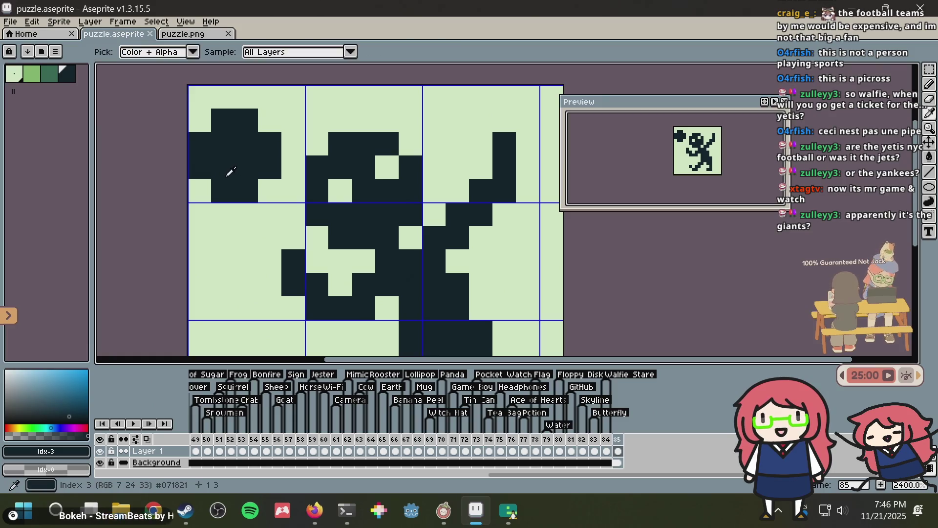
left_click(207, 192)
key("ctrl+z")
key("ctrl+s")
scroll(391, 176, "down", 5)
scroll(388, 270, "up", 3)
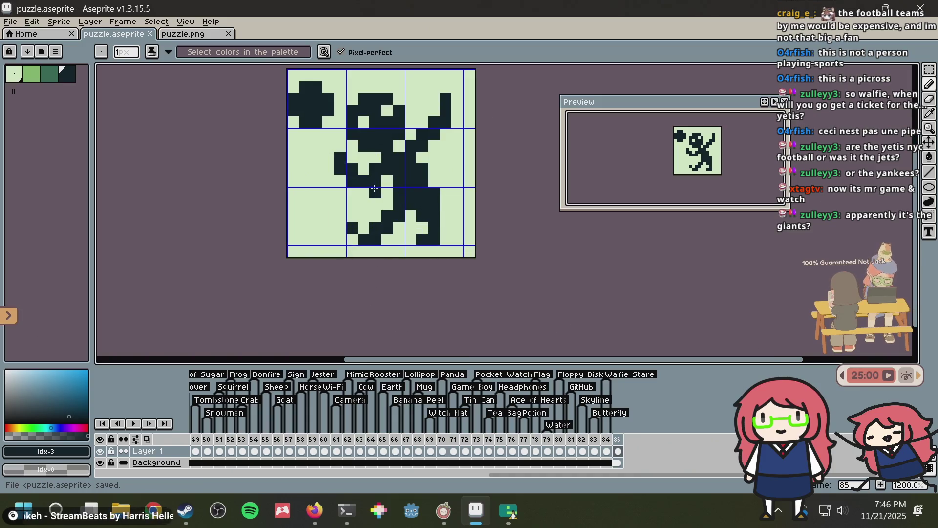
scroll(315, 233, "up", 4)
scroll(315, 233, "down", 3)
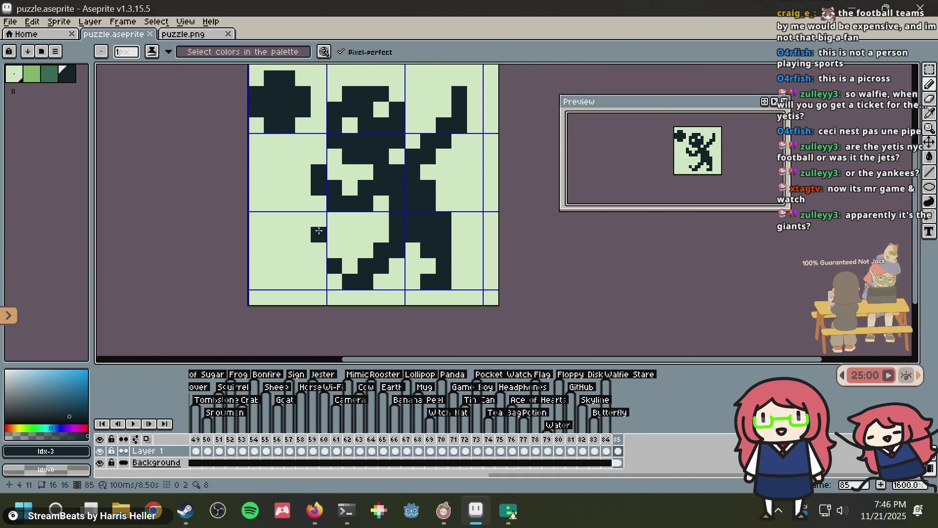
scroll(369, 228, "down", 1)
scroll(340, 254, "up", 1)
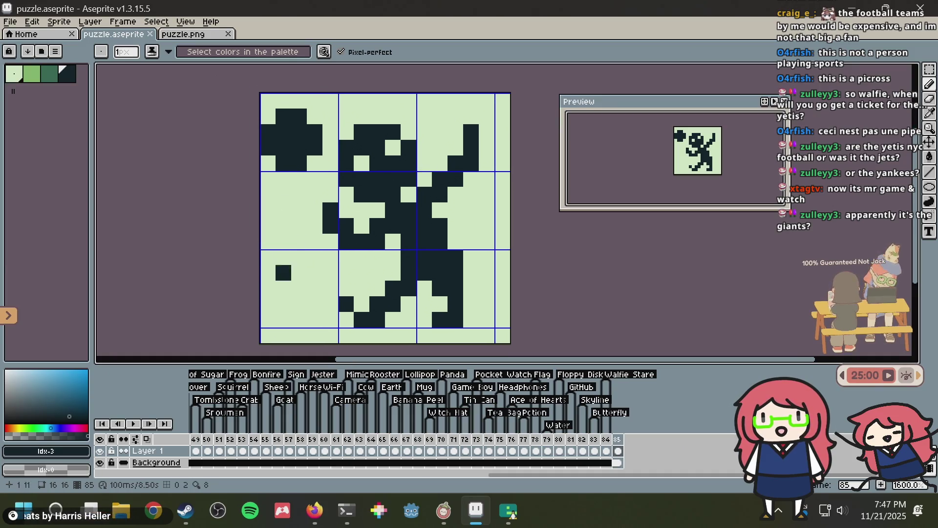
left_click(450, 132)
left_click(455, 116)
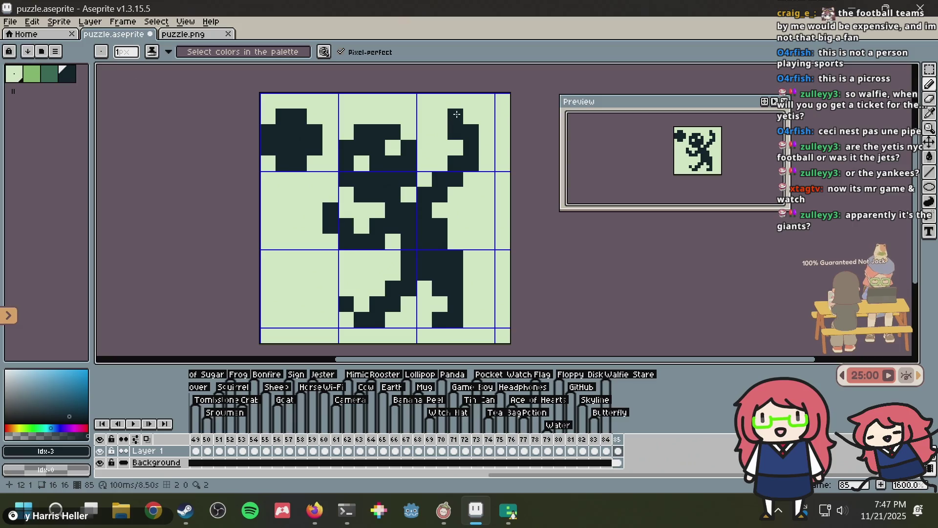
left_click(471, 116)
key("ctrl+z")
key("ctrl+z")
key("ctrl+s")
scroll(344, 259, "down", 3)
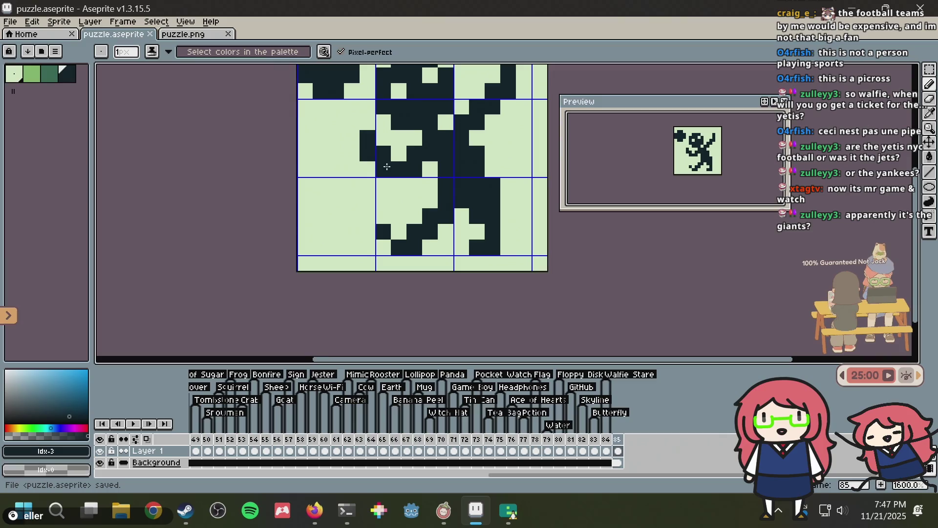
key("ctrl+z")
key("ctrl+s")
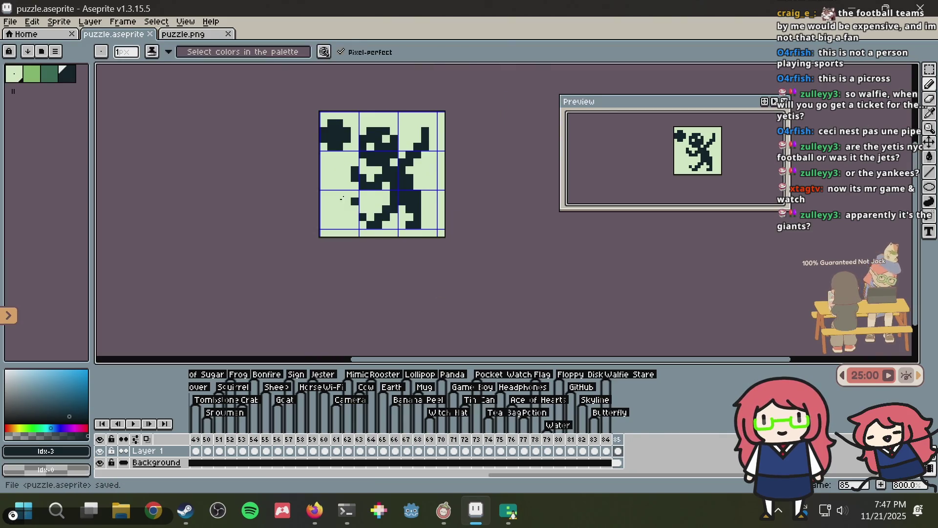
scroll(347, 201, "up", 1)
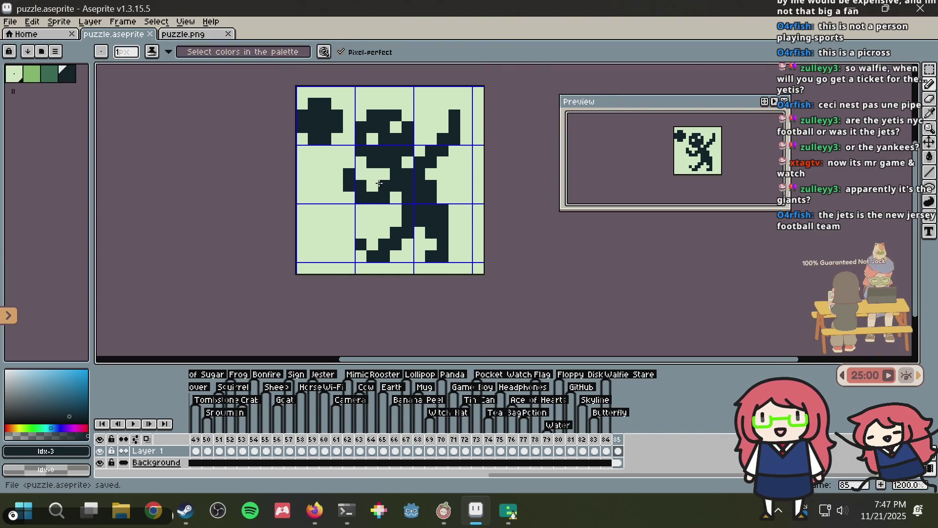
- Move the sprite's upper area up one pixel, fill the gap with two dark pixels, and save
key("m")
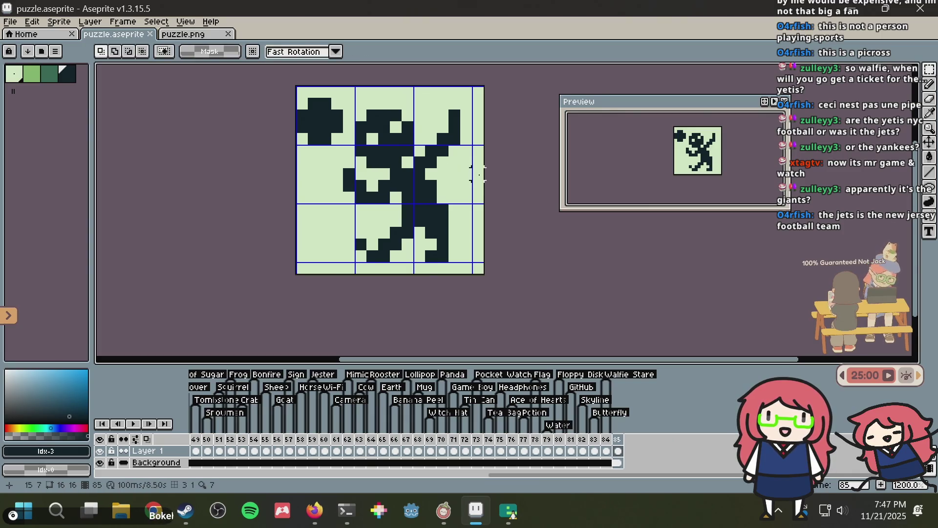
left_click_drag(465, 198, 297, 87)
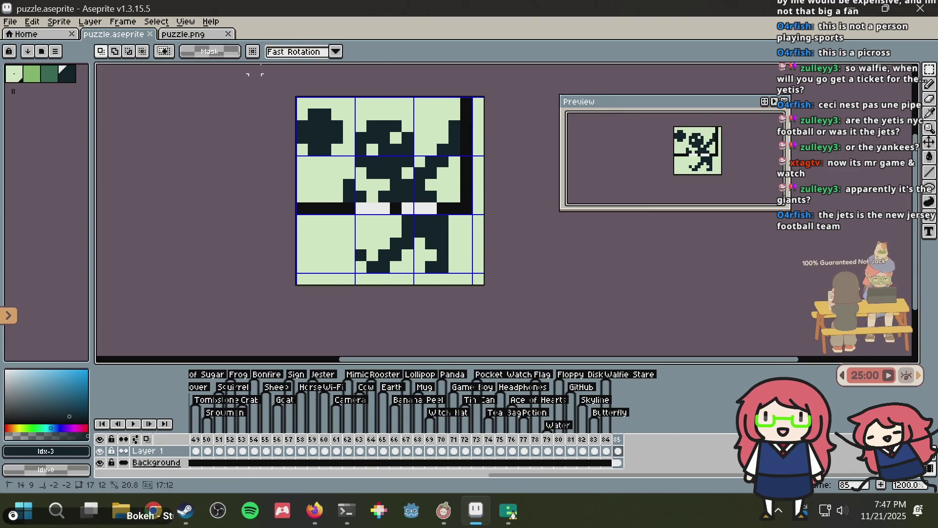
left_click_drag(314, 130, 314, 123)
key("ctrl+d")
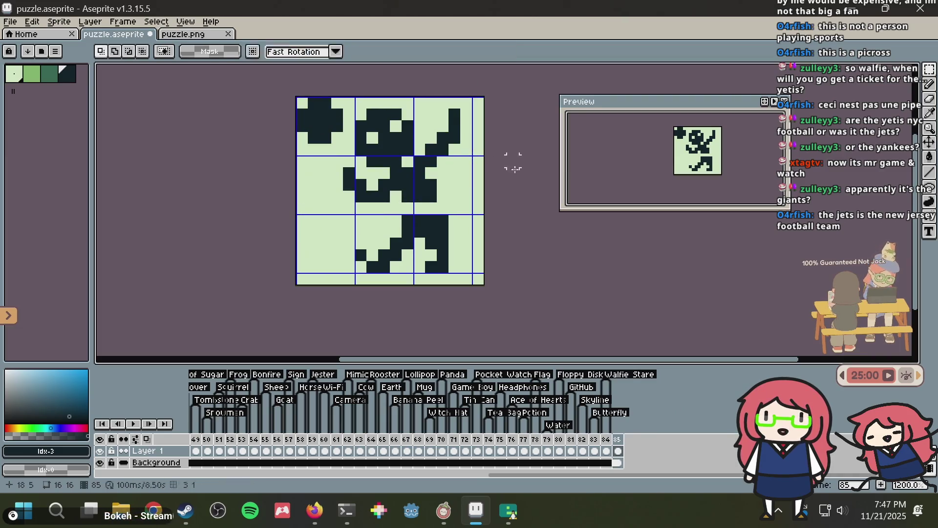
key("b")
left_click_drag(420, 209, 408, 209)
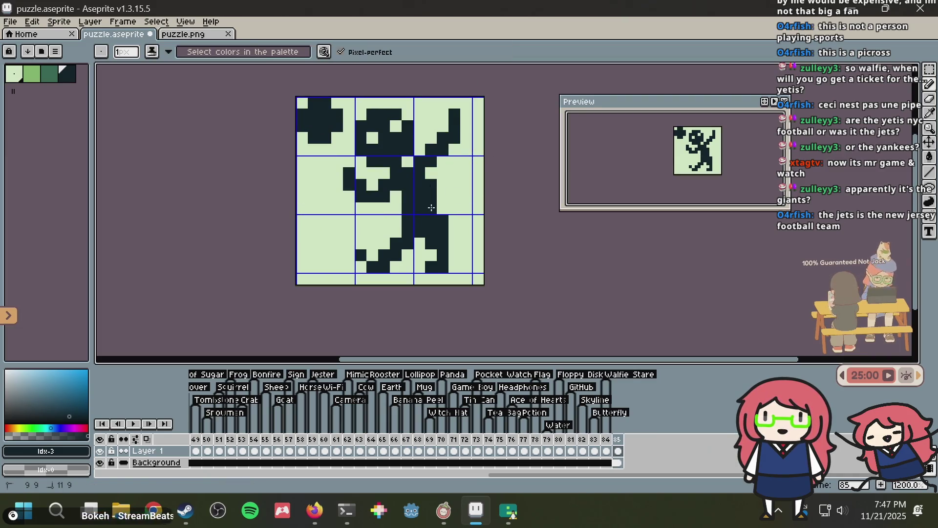
key("ctrl+s")
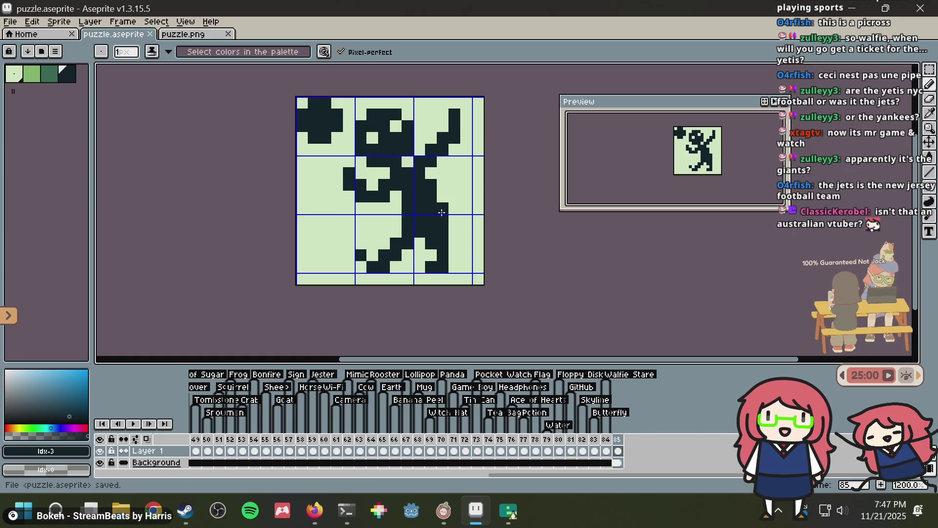
- Turn two dark pixels near the waist light, trial and undo a dark column stroke, and save
right_click(435, 197)
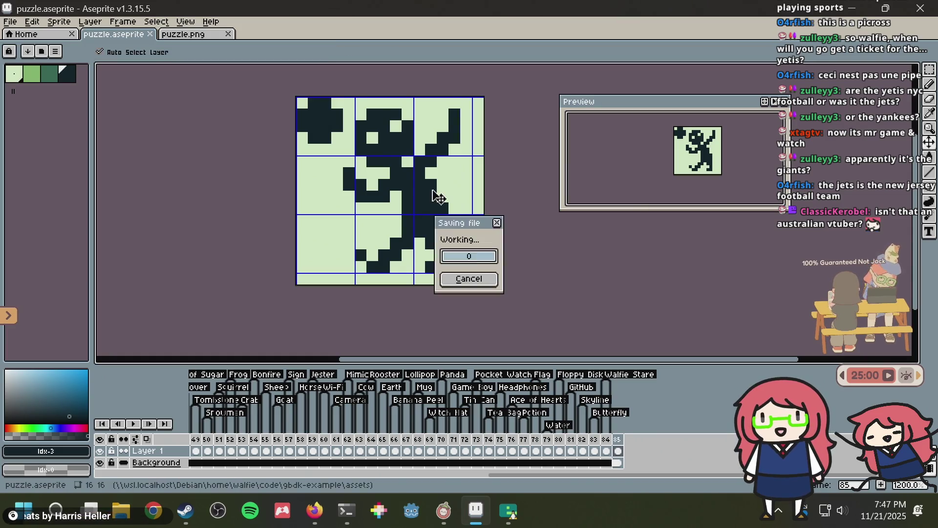
scroll(442, 201, "up", 1)
left_click_drag(450, 232, 450, 281)
key("ctrl+z")
key("ctrl+s")
- Repaint two stray dark pixels on the legs light green and save the sprite
left_click(408, 259, "alt")
left_click(407, 245)
left_click(420, 253)
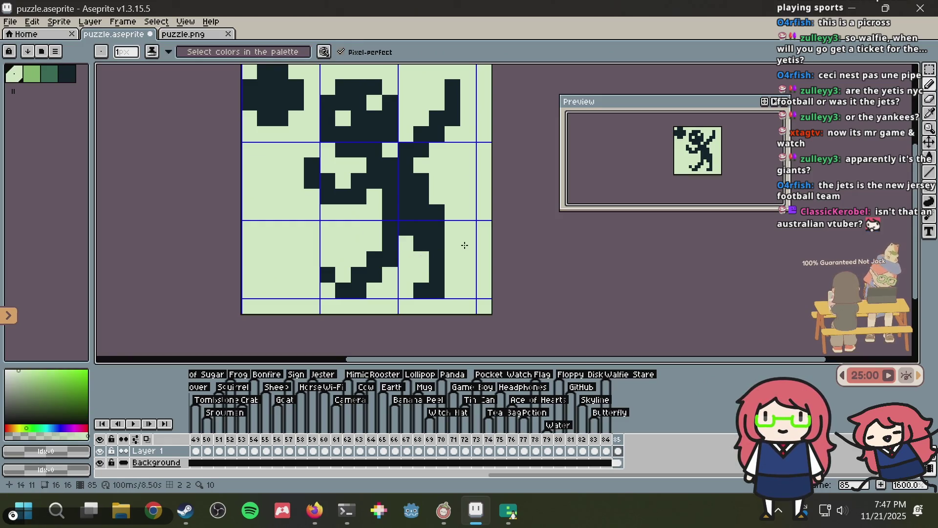
key("ctrl+s")
left_click(444, 240, "alt")
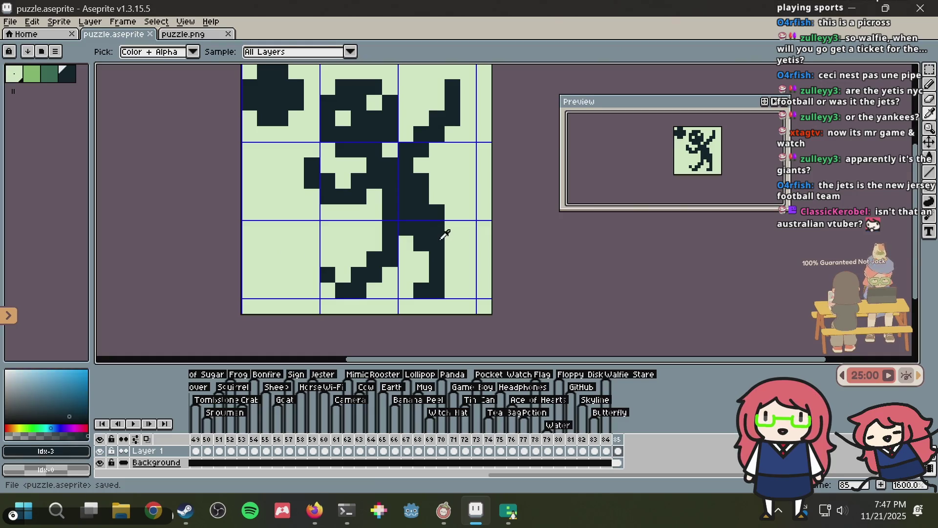
left_click_drag(361, 281, 331, 263)
key("ctrl+z")
key("ctrl+s")
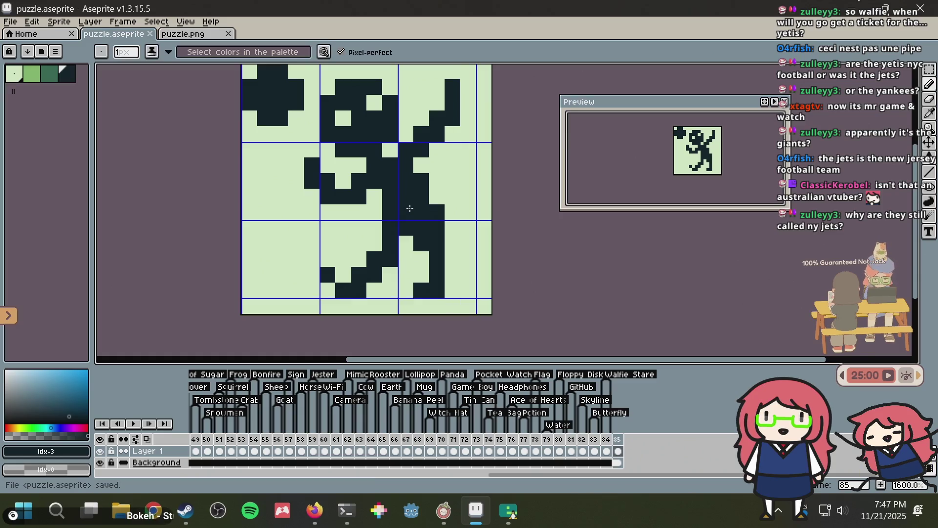
key("alt")
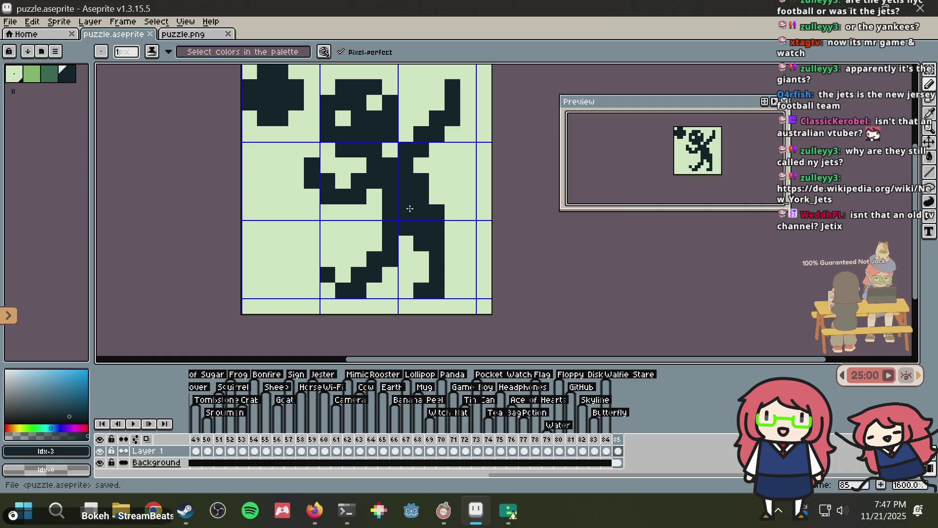
scroll(410, 196, "up", 2)
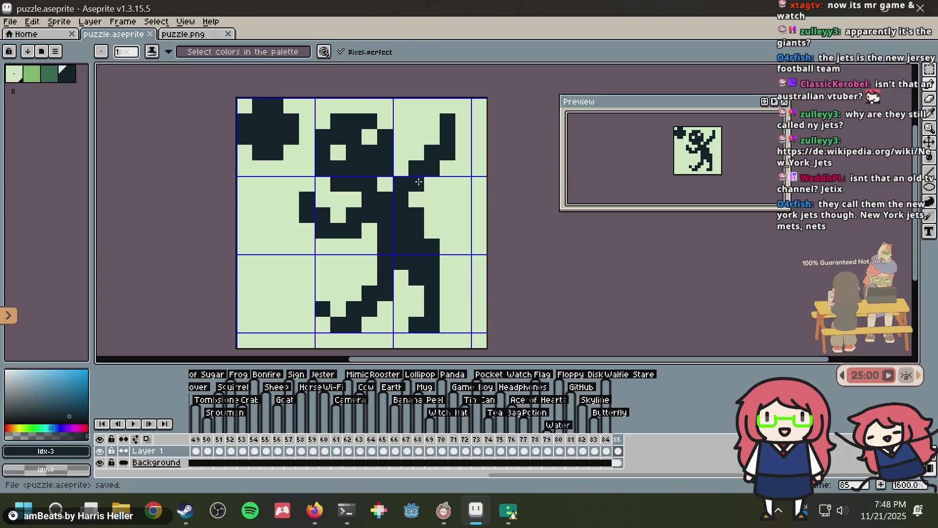
scroll(424, 176, "up", 2)
scroll(414, 175, "down", 2)
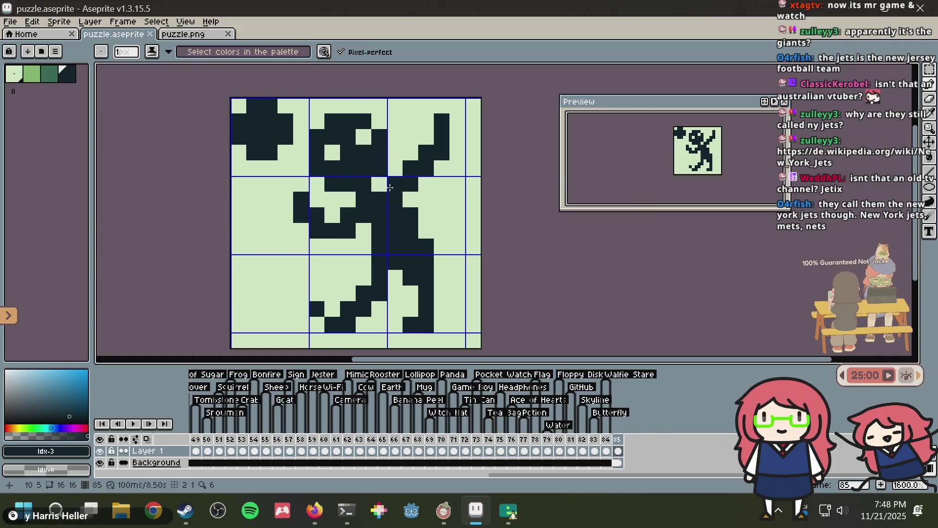
scroll(387, 184, "up", 2)
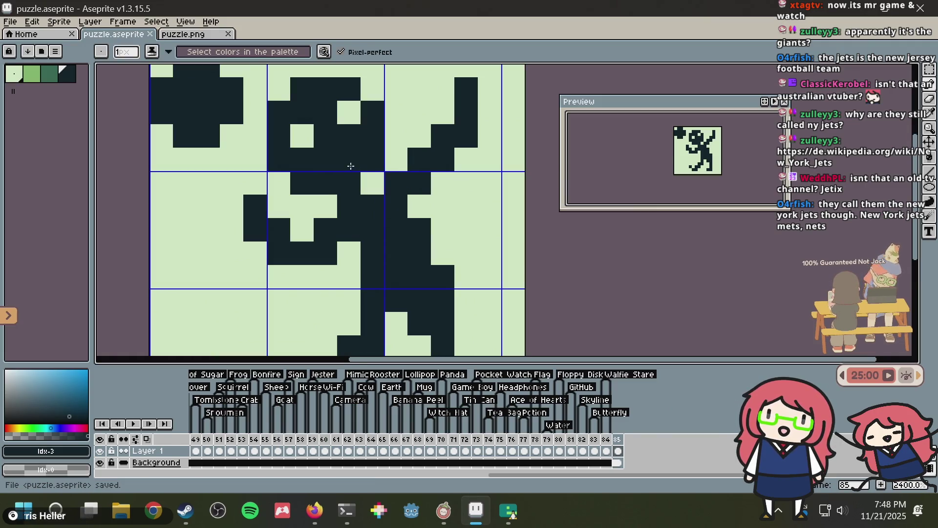
scroll(350, 163, "down", 2)
key("ctrl+s")
key("alt+Tab")
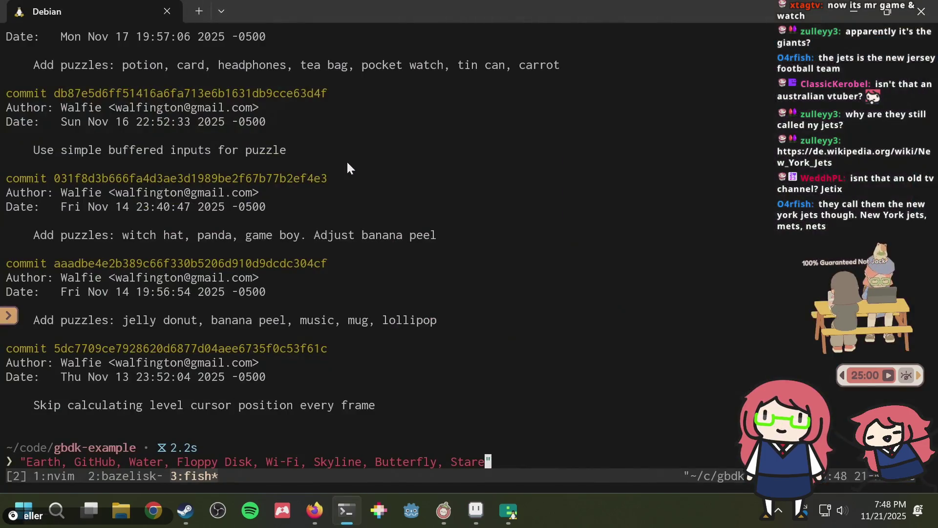
key("alt+Tab")
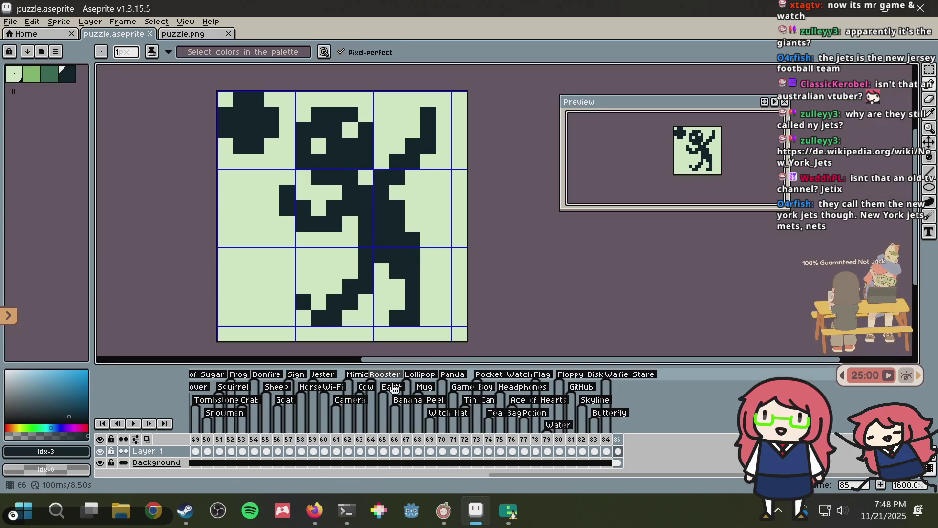
left_click(303, 513)
- Search 'cubix robots for all' in a new Firefox tab, using the corrected spelling
key("ctrl+t")
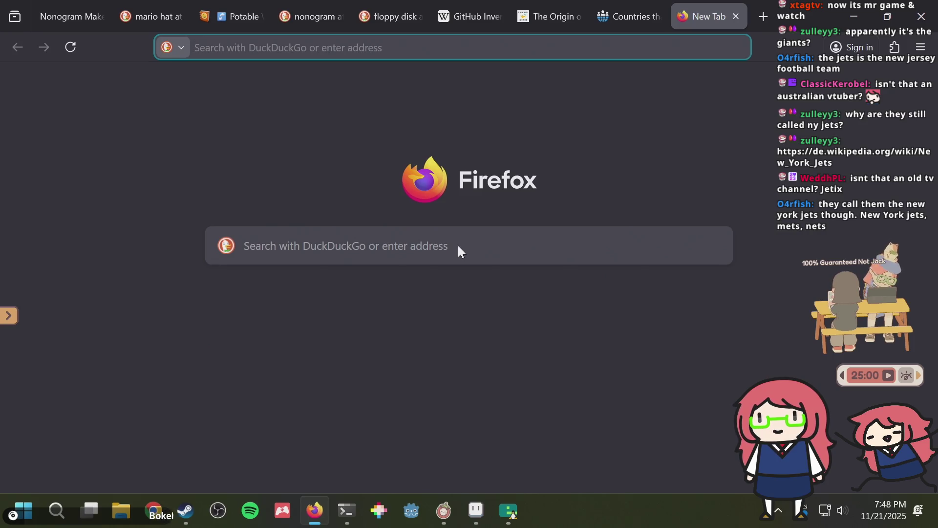
type("cubits robots for all")
key("Return")
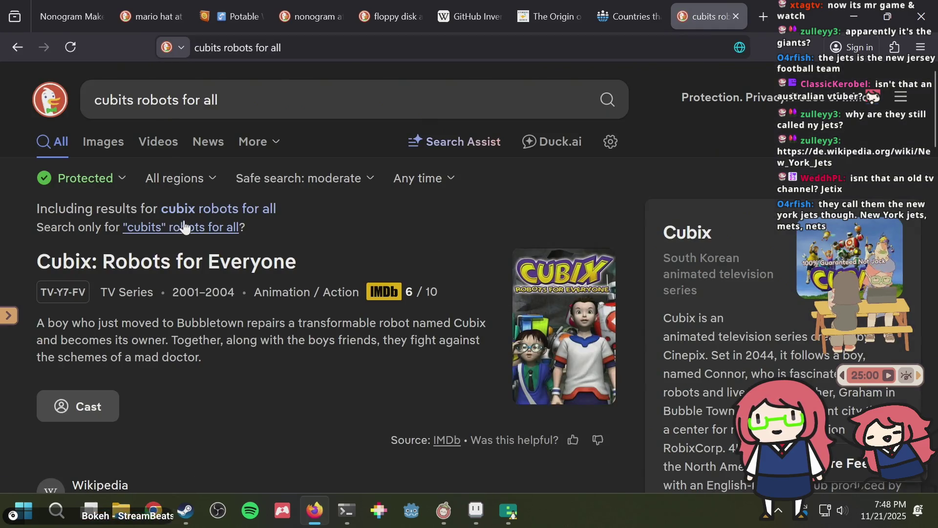
left_click(195, 214)
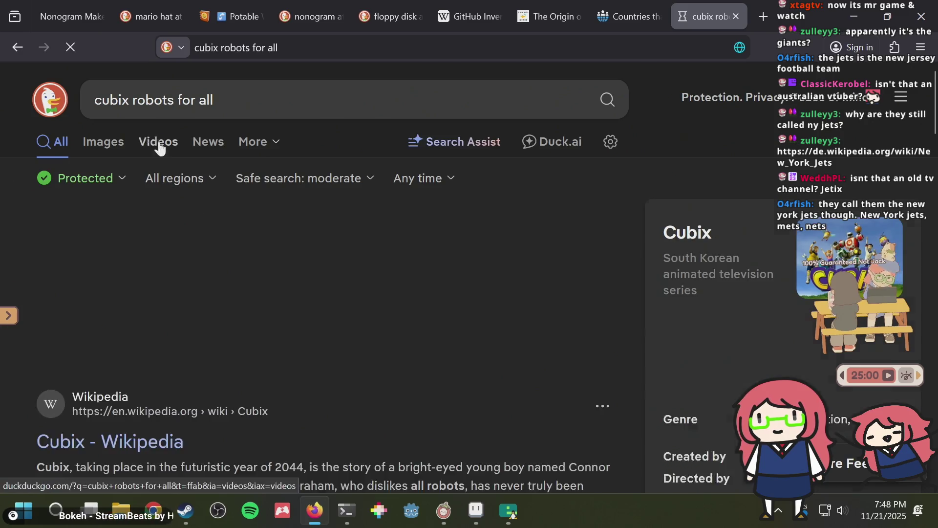
- Browse the Cubix image results and view the IMDb and Trakt image details
left_click(102, 143)
scroll(408, 198, "down", 2)
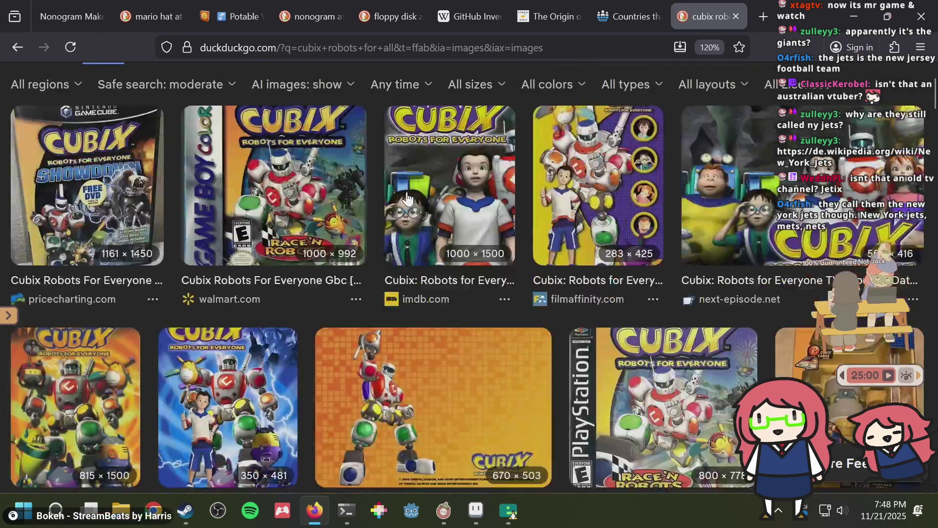
scroll(408, 198, "down", 4)
scroll(404, 205, "up", 6)
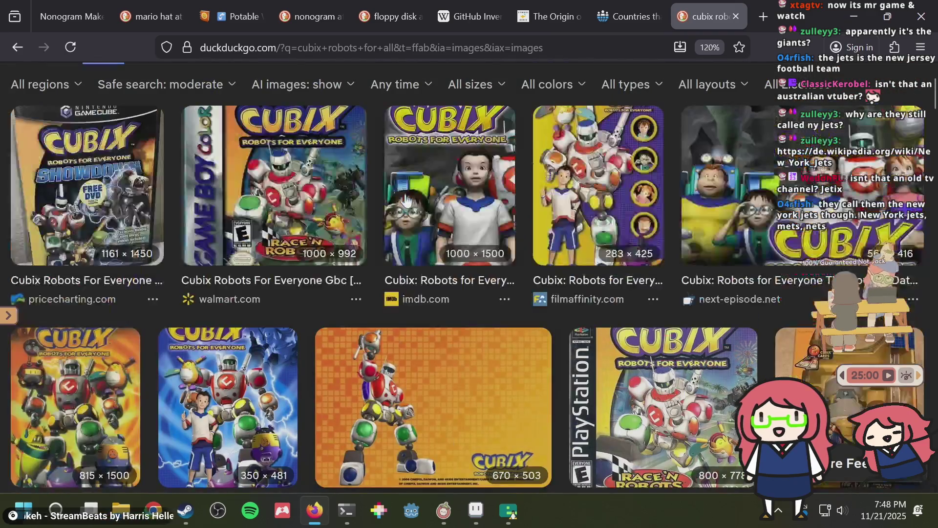
left_click(418, 248)
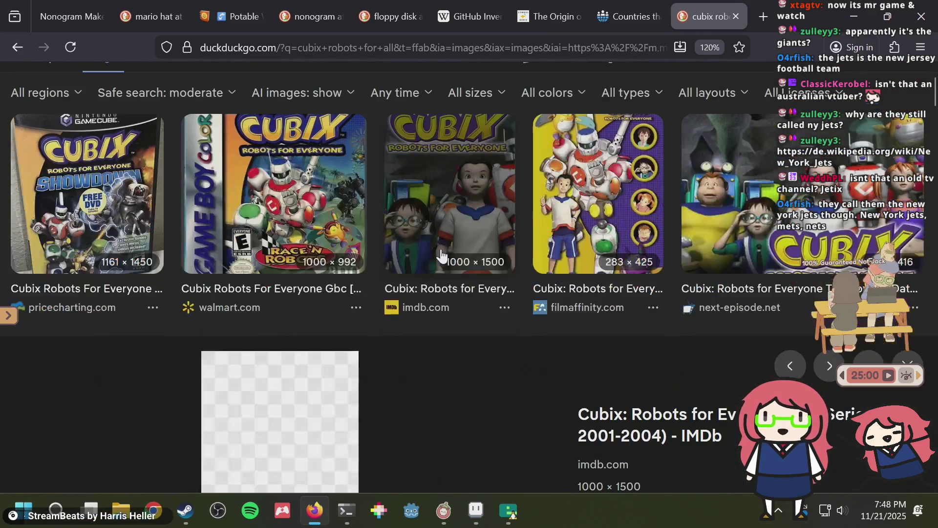
scroll(459, 233, "down", 7)
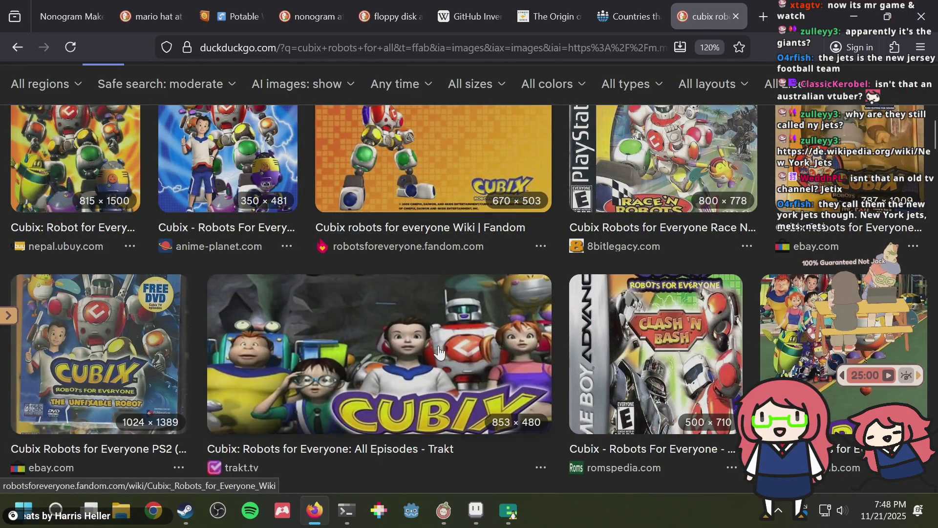
left_click(438, 346)
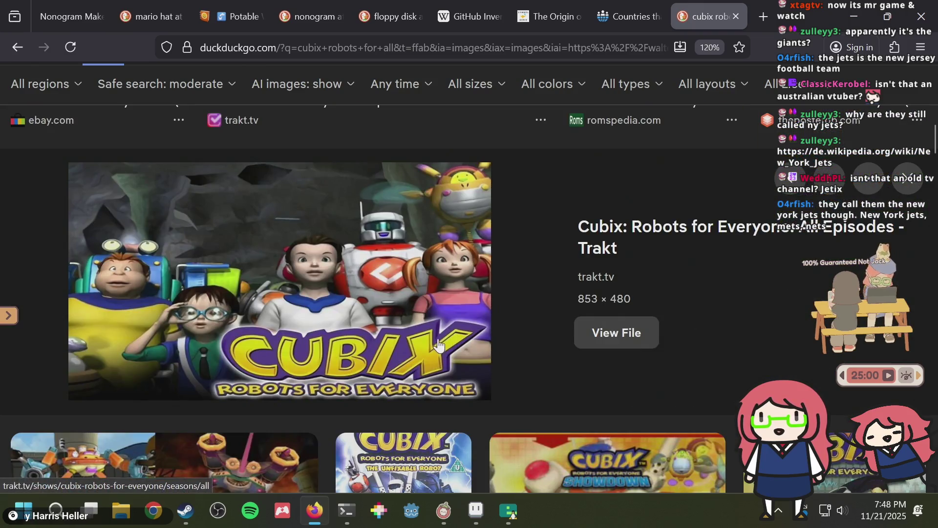
scroll(506, 274, "down", 5)
scroll(506, 274, "up", 5)
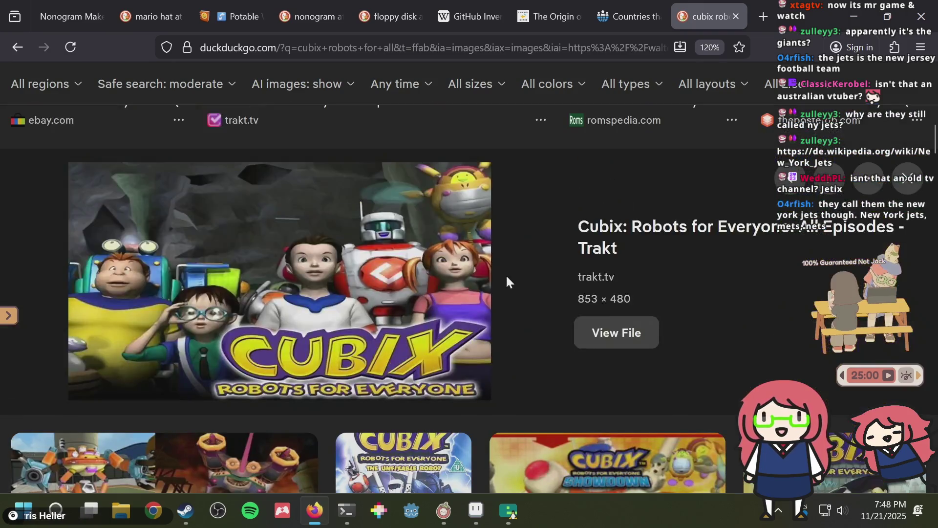
scroll(480, 254, "down", 8)
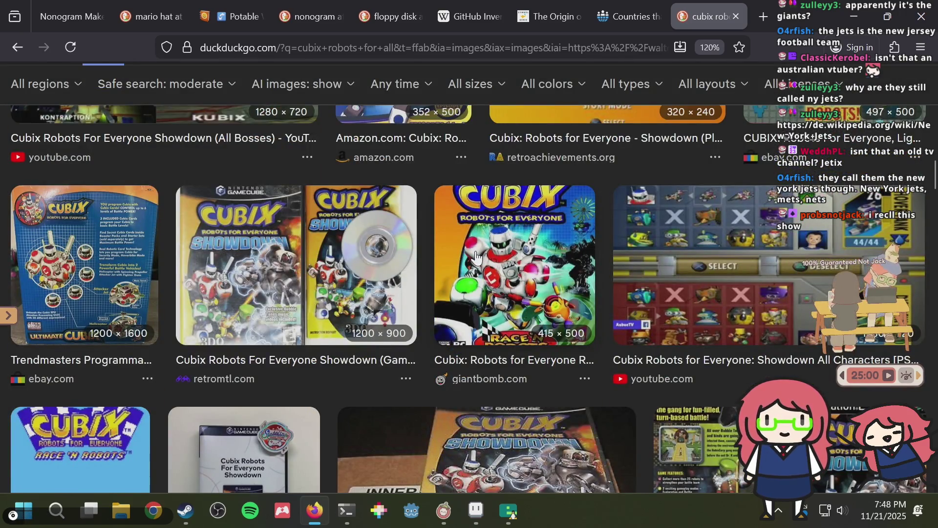
scroll(473, 254, "down", 7)
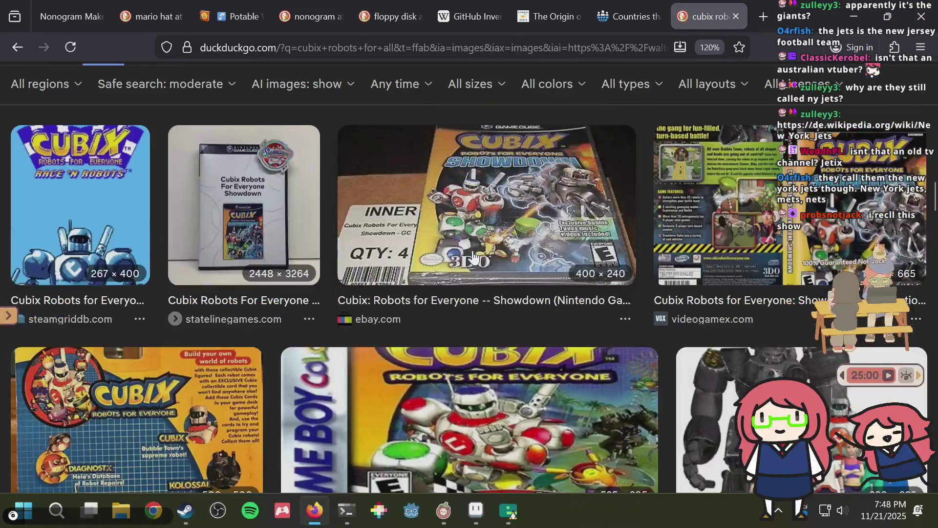
- Return to Aseprite and save the volleyball sprite
key("alt+Tab")
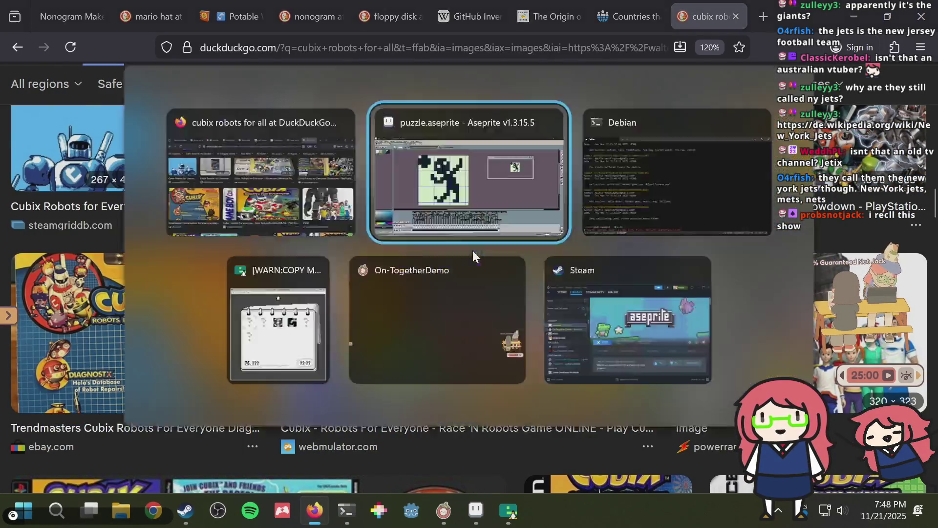
key("ctrl+s")
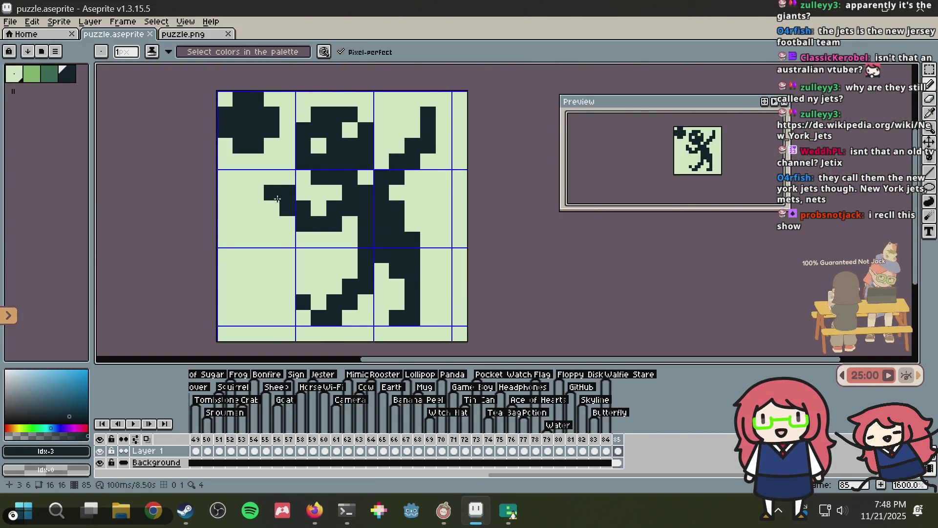
key("ctrl+s")
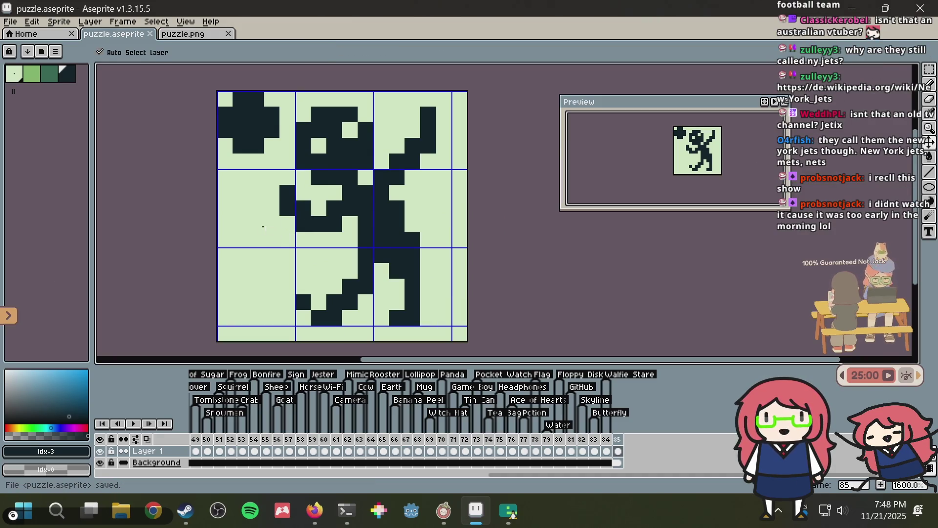
key("alt+Tab")
- Scroll the Cubix image results and view the Kids' WB Cubix image details
scroll(565, 253, "down", 5)
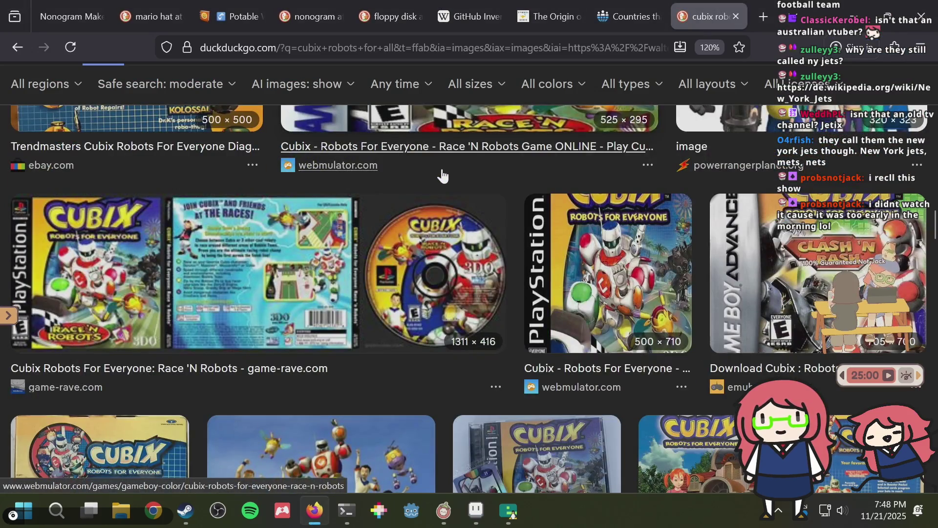
scroll(565, 253, "down", 8)
scroll(581, 247, "up", 5)
scroll(516, 302, "down", 1)
left_click(515, 301)
left_click(304, 225)
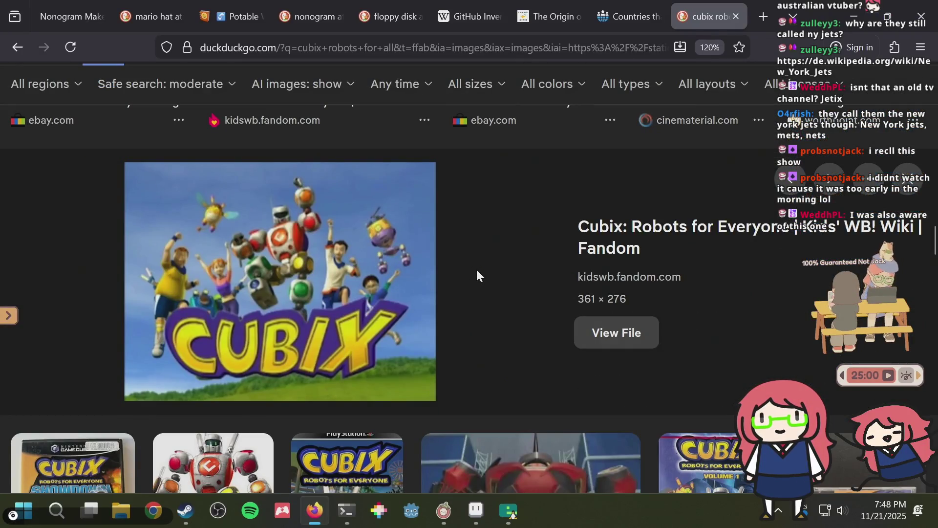
scroll(560, 240, "down", 2)
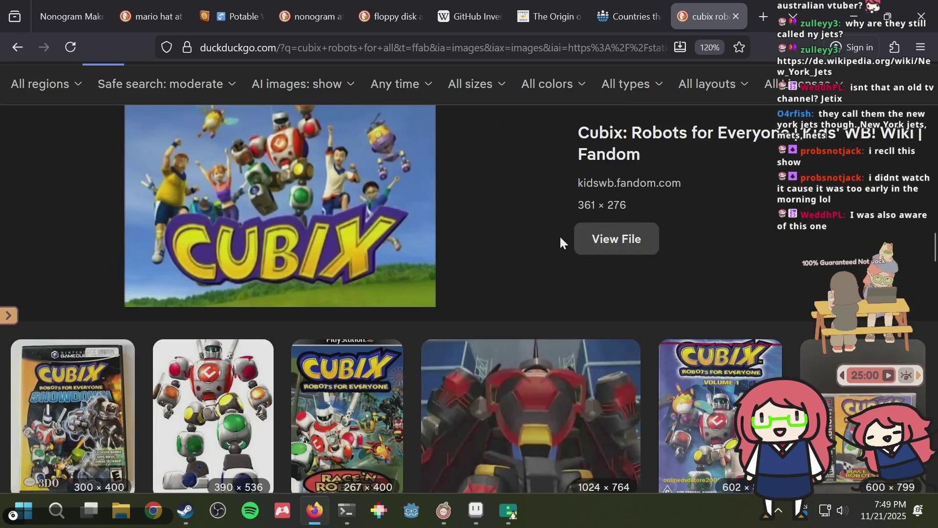
scroll(561, 240, "down", 5)
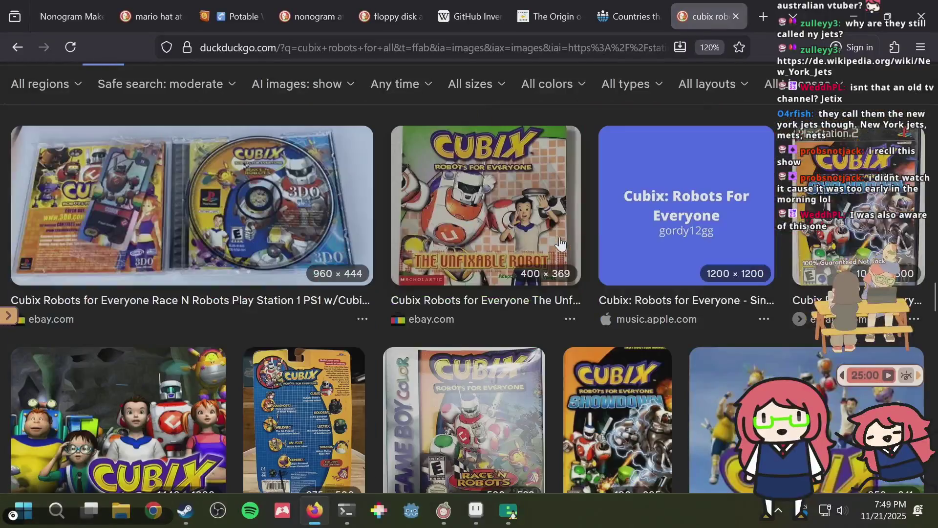
- View the Unfixable Robot cover details, then save puzzle.aseprite back in Aseprite
left_click(497, 213)
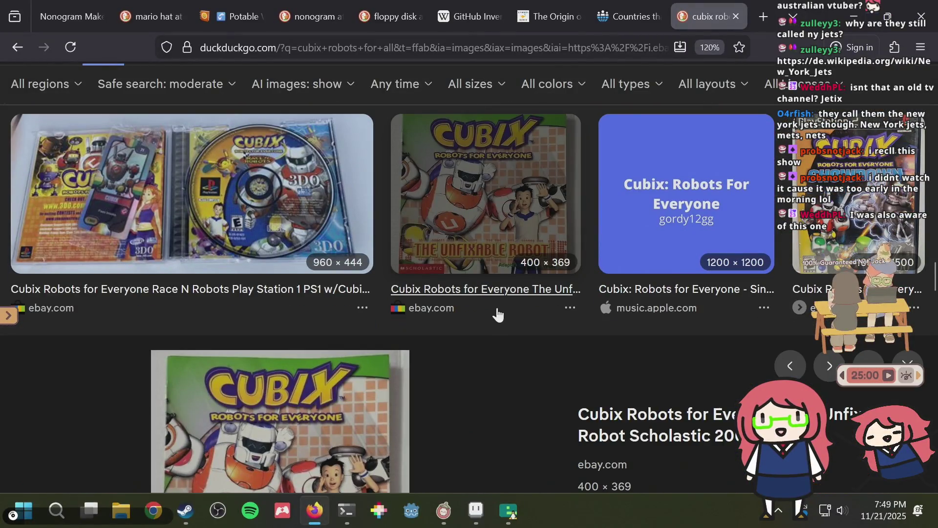
scroll(500, 305, "down", 4)
scroll(500, 294, "down", 2)
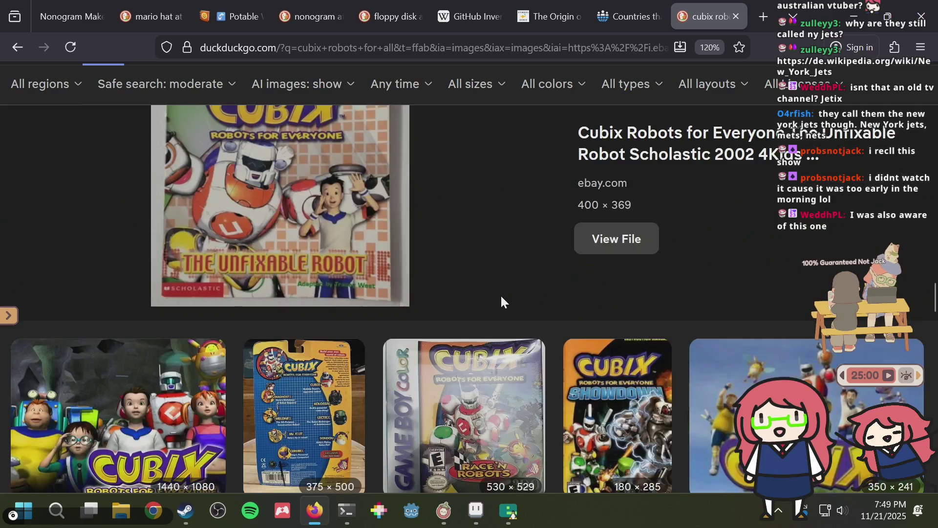
scroll(478, 285, "up", 2)
key("alt+Tab")
key("ctrl+s")
right_click(455, 193)
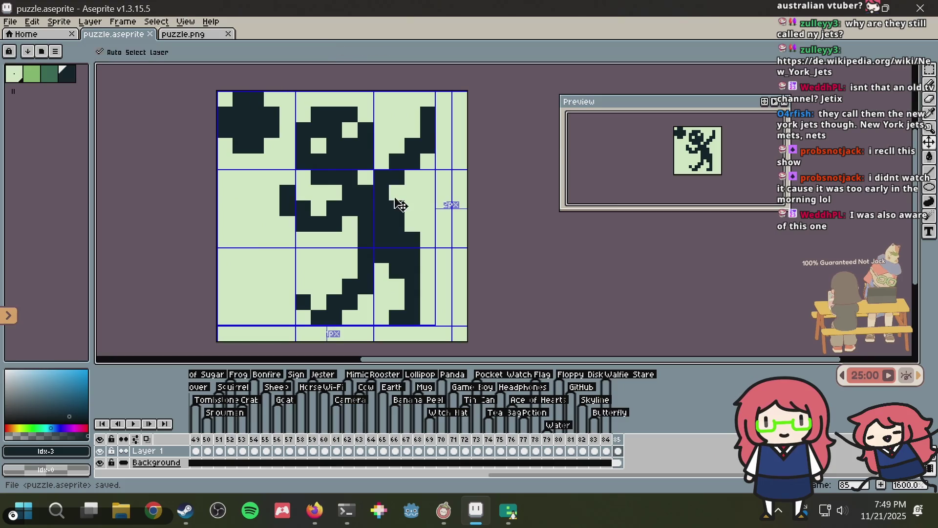
left_click(436, 136)
right_click(436, 136)
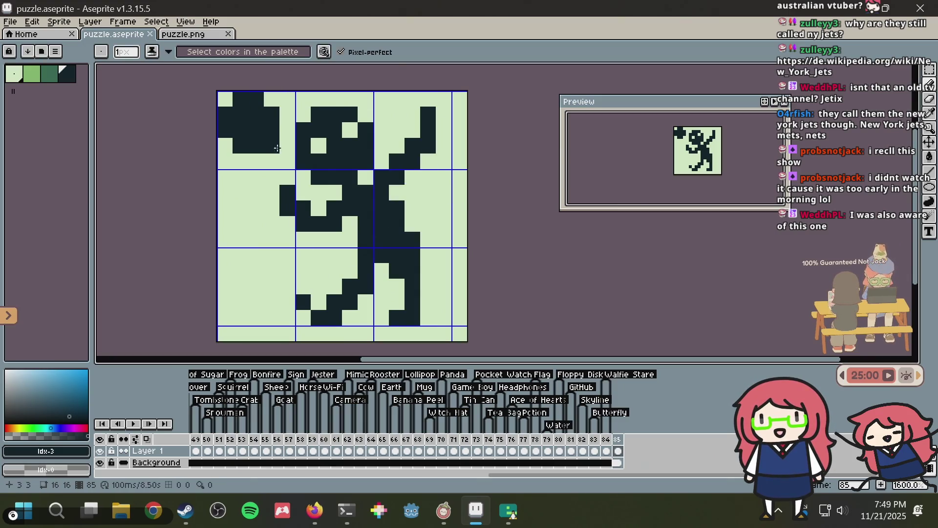
left_click(224, 142)
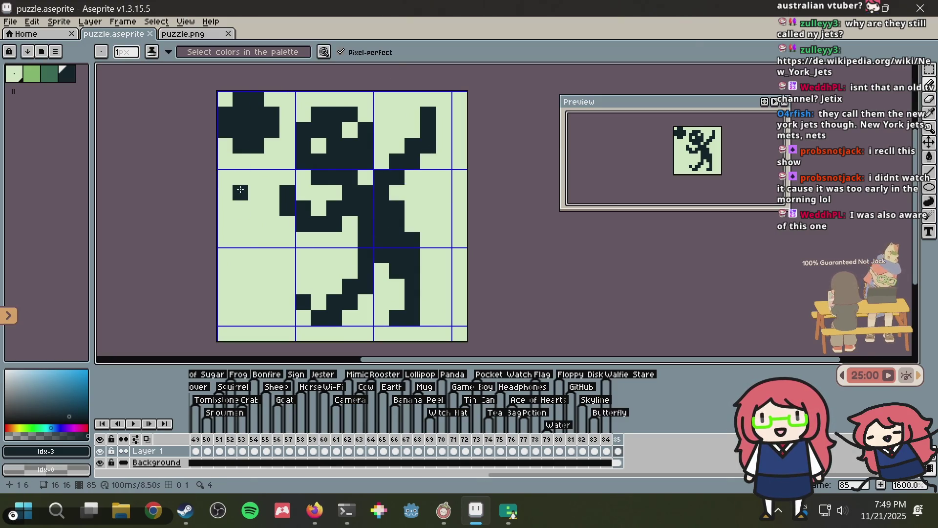
left_click(256, 178)
right_click(254, 192)
left_click(256, 207)
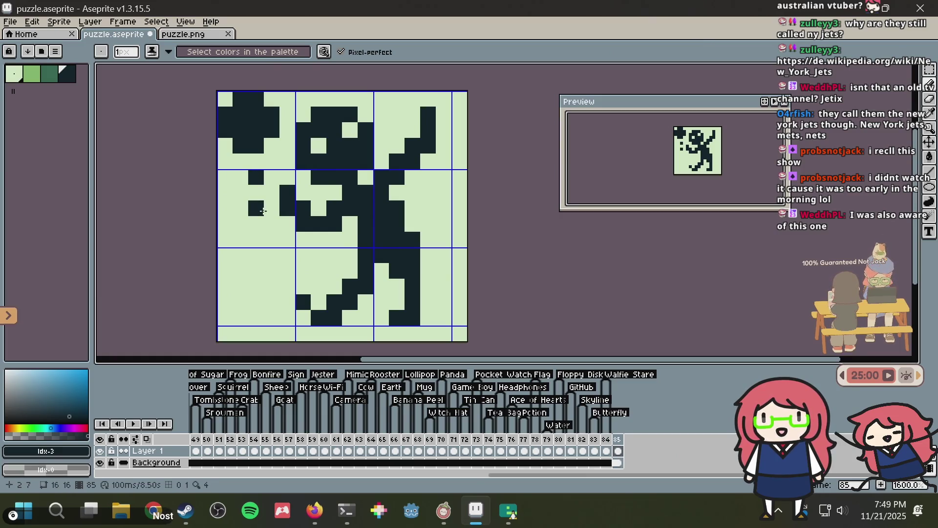
key("ctrl+z")
key("ctrl+z")
key("ctrl+z")
right_click(253, 158)
left_click(273, 160)
key("ctrl+z")
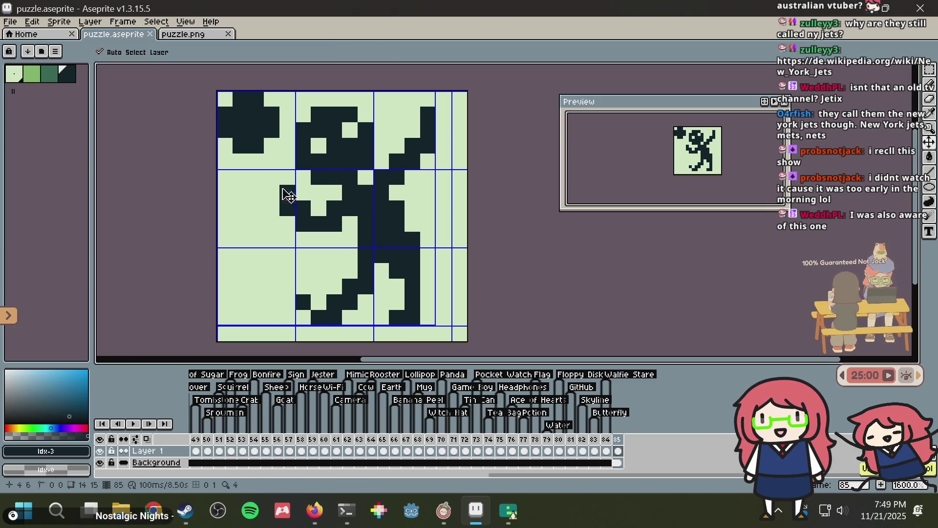
key("ctrl+s")
left_click(226, 255)
left_click(233, 254)
key("ctrl+z")
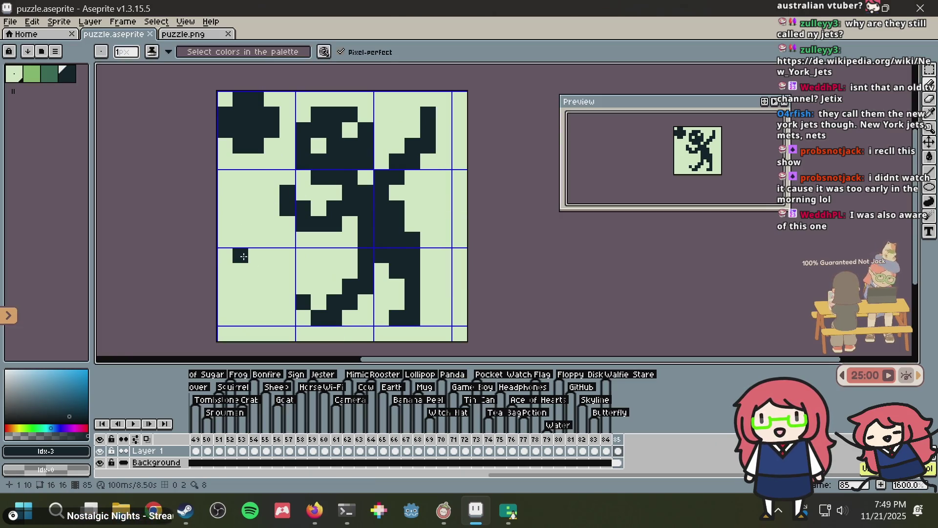
key("ctrl+s")
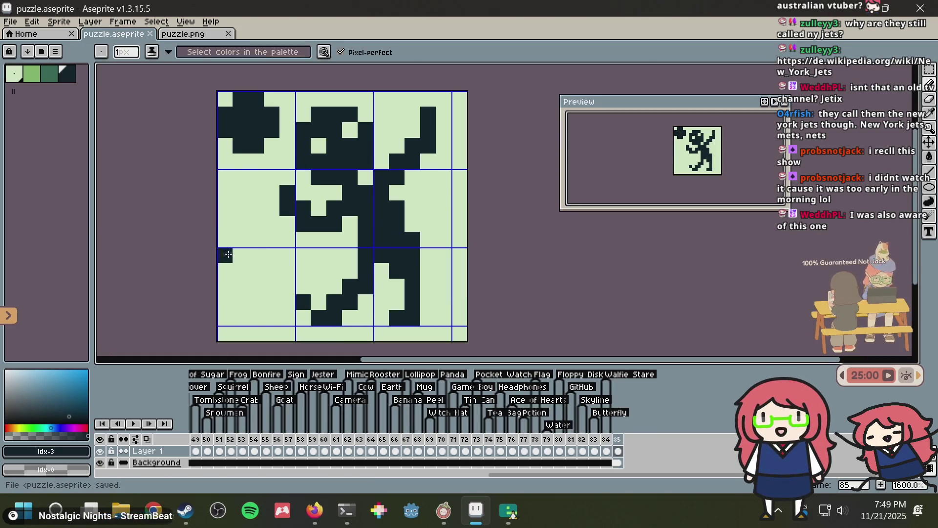
mouse_move(240, 192)
left_mouse_down()
mouse_move(239, 174)
mouse_move(257, 250)
mouse_move(288, 288)
left_mouse_up()
key("v")
key("ctrl+z")
key("b")
key("v")
key("ctrl+s")
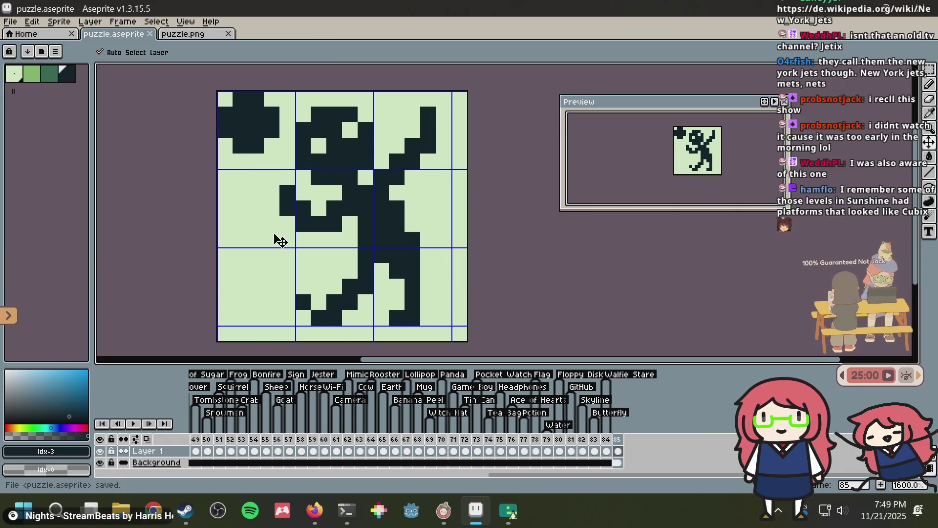
key("b")
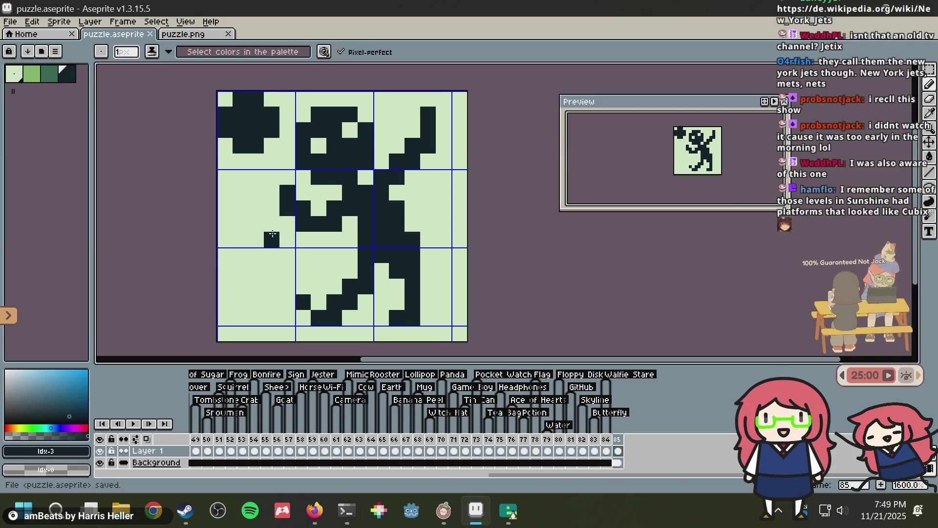
- Scroll back up the Cubix results and view the Clash 'n Bash Game Boy Advance cover details
key("alt+Tab")
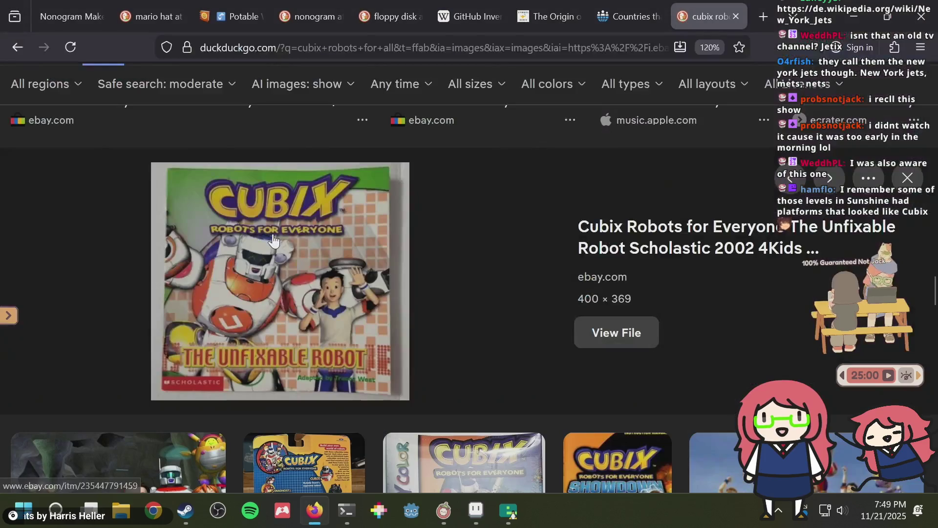
scroll(264, 235, "down", 5)
scroll(304, 263, "up", 8)
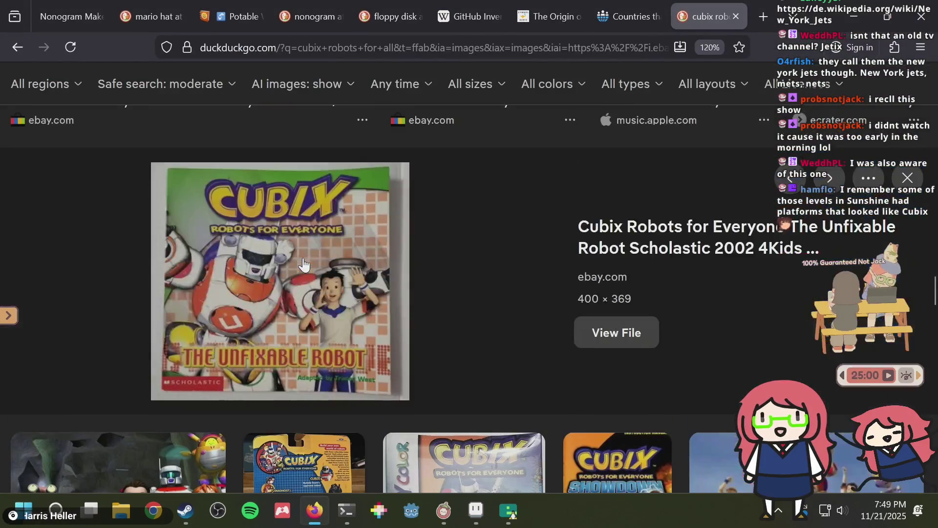
scroll(303, 264, "up", 15)
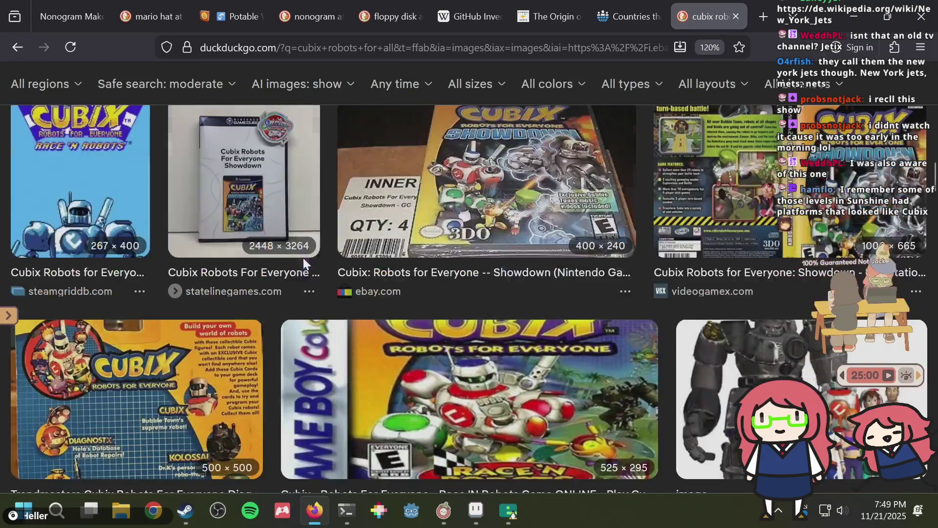
scroll(303, 264, "up", 7)
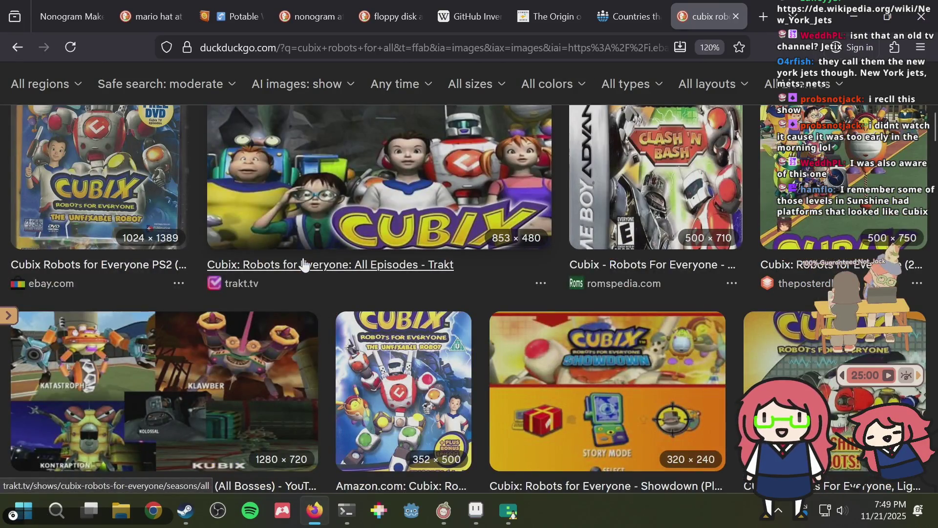
scroll(303, 267, "up", 4)
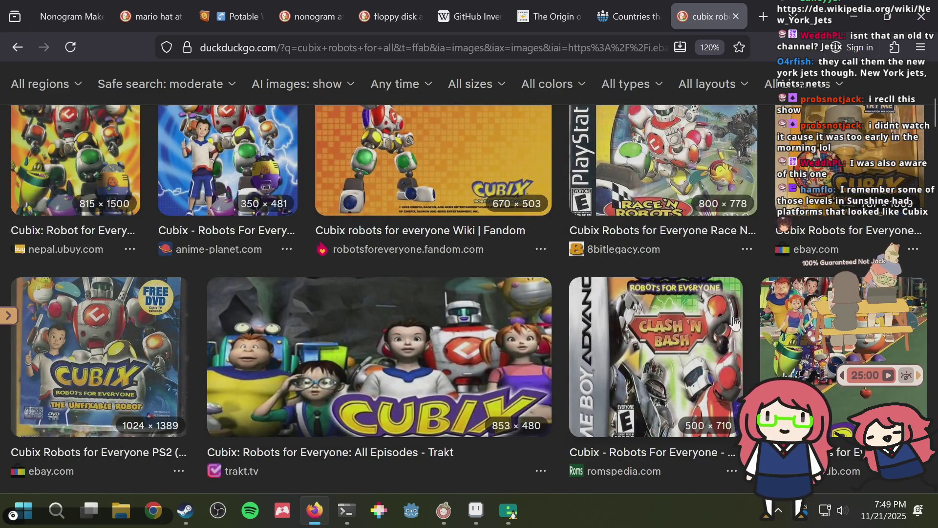
left_click(704, 326)
scroll(458, 317, "down", 4)
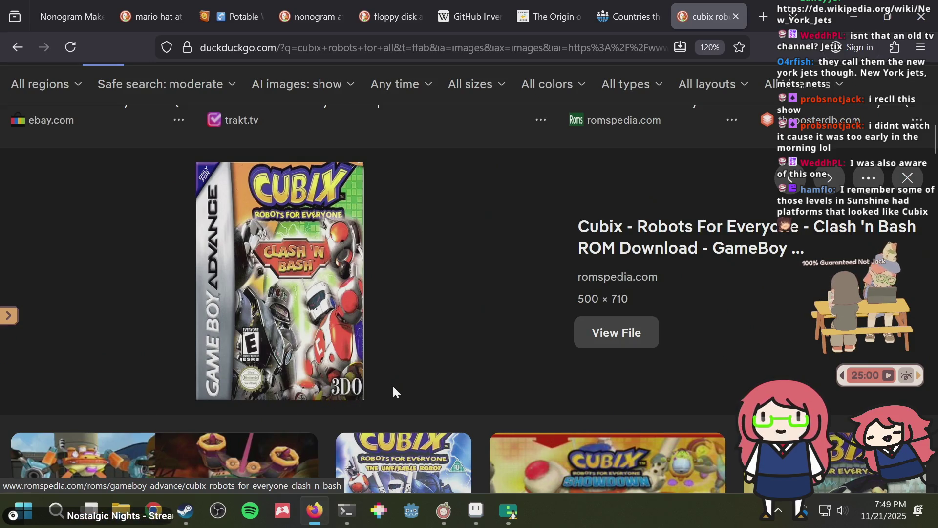
- Save the puzzle file in Aseprite, ending with Aseprite in front
key("alt+Tab")
key("ctrl+s")
key("alt+Tab")
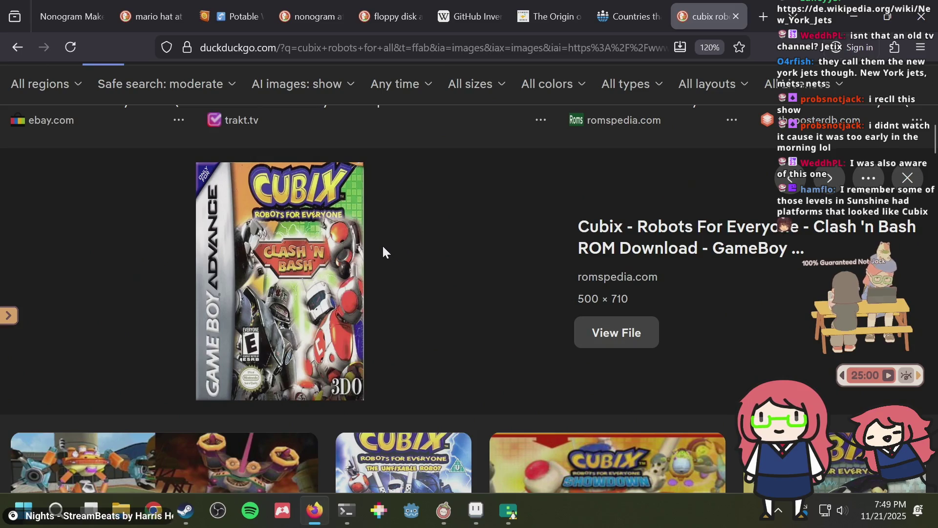
key("alt+Tab")
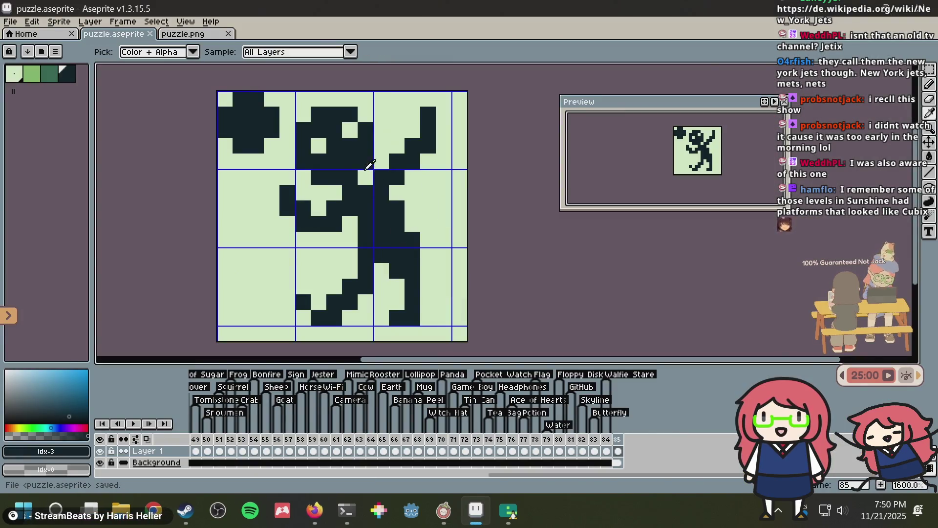
- Sample the dark figure colour and test dark pixels on the tile, undoing each one
left_click(386, 154, "alt")
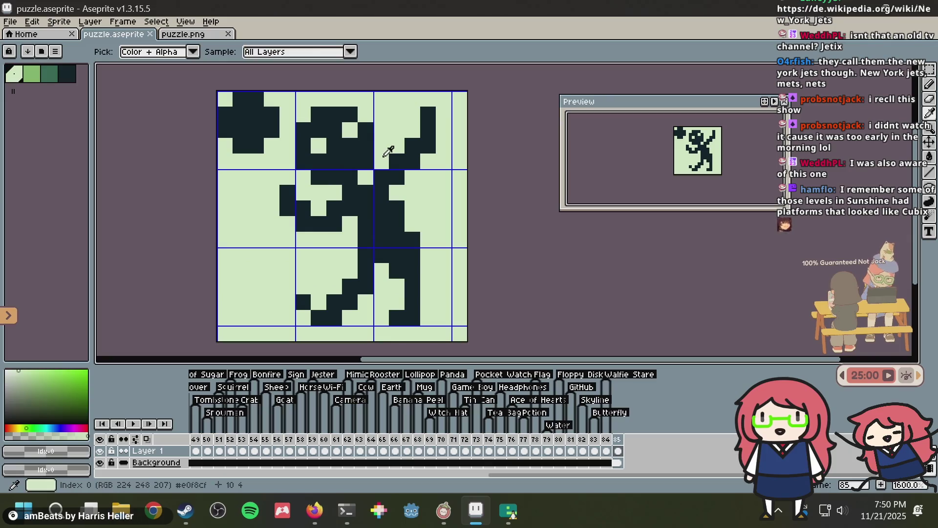
left_click(396, 177, "alt")
left_click(396, 193)
key("ctrl+z")
key("ctrl+y")
key("ctrl+s")
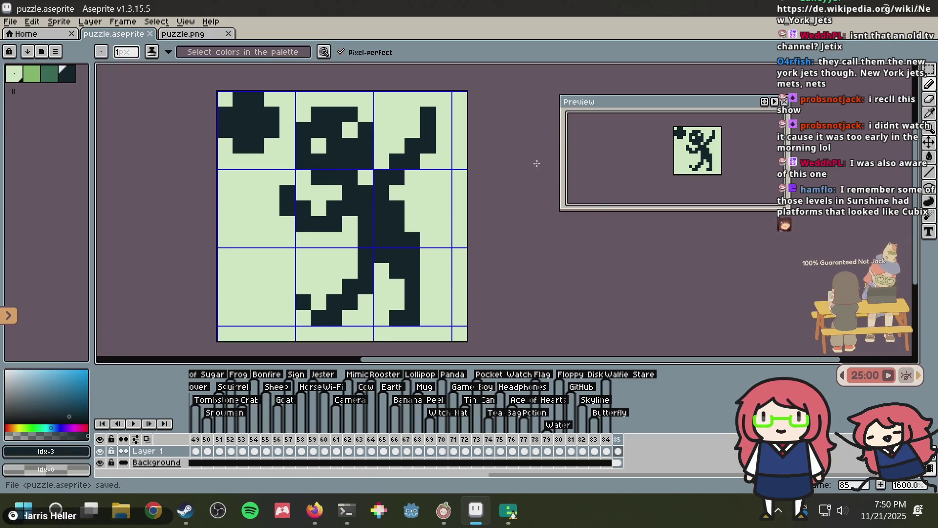
scroll(508, 154, "down", 3)
scroll(507, 154, "up", 3)
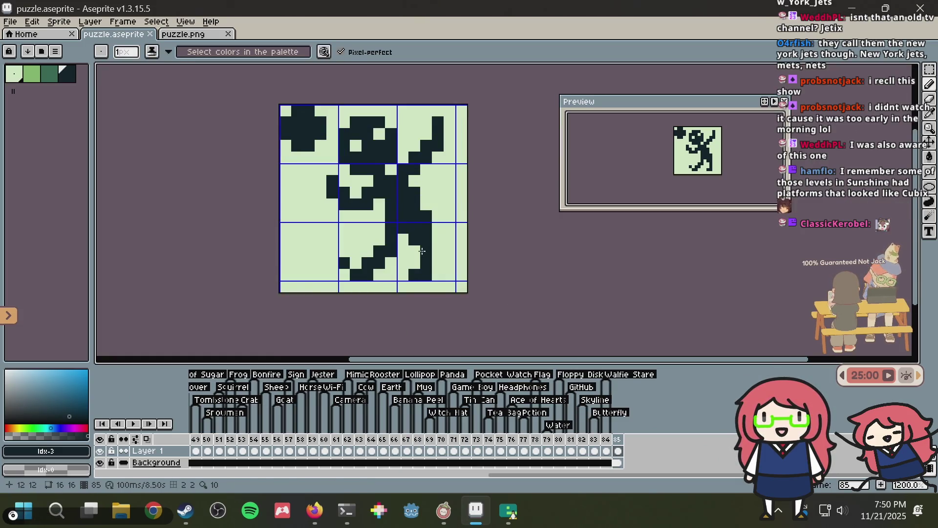
left_click(456, 297)
key("ctrl+z")
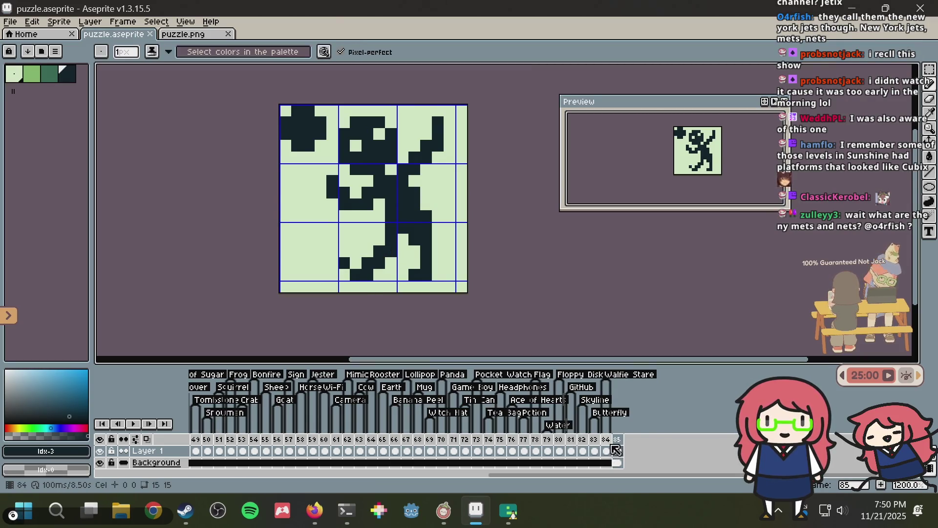
- Darken a pixel in the player's head and add a new tag on frame 85
left_click(373, 131)
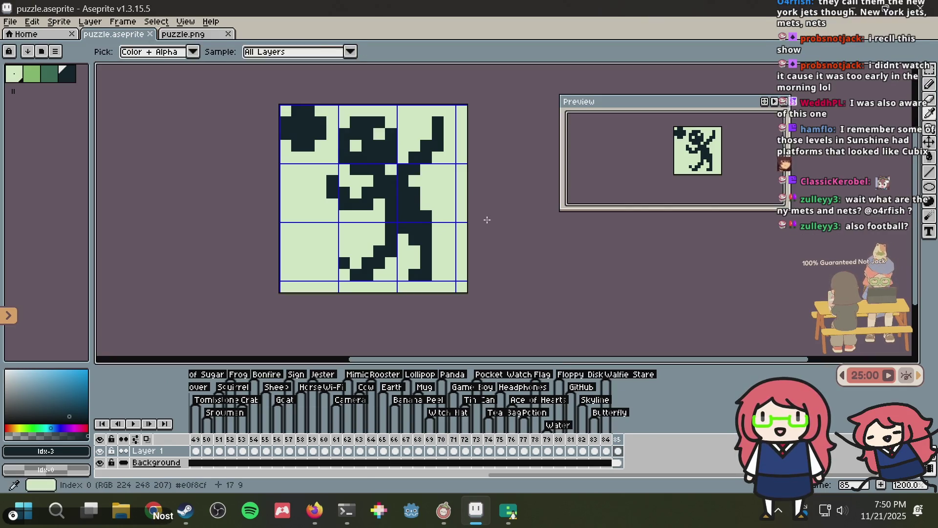
right_click(618, 439)
left_click(651, 444)
type("Volleyball")
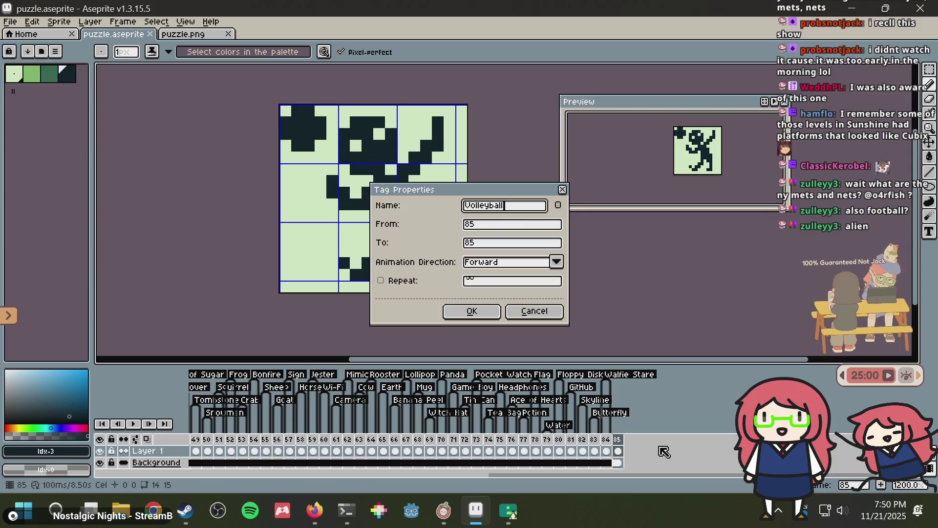
- Confirm the Volleyball tag, paste the whole sprite into puzzle.png and save it
key("Return")
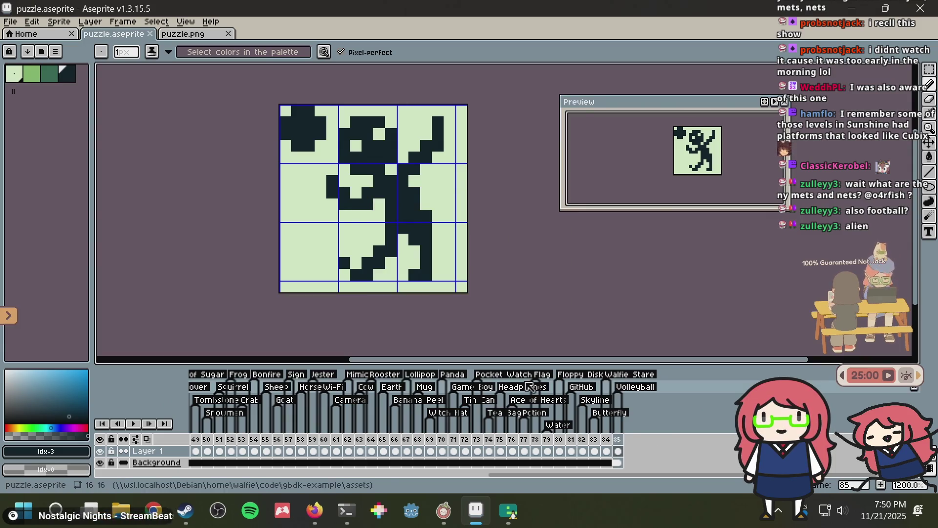
key("ctrl+a")
key("ctrl+c")
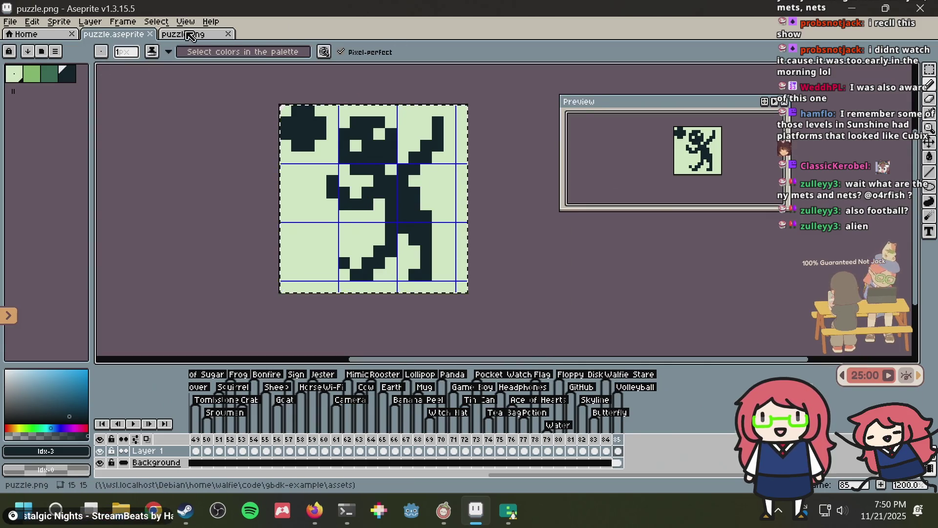
left_click(184, 33)
key("ctrl+v")
key("ctrl+s")
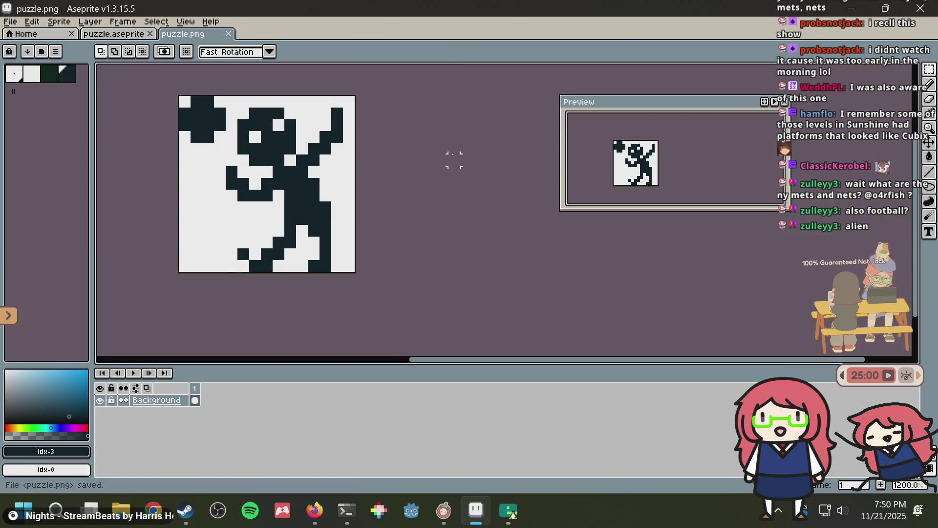
- In puzzle.aseprite, use the Pencil to clear two pixels near the figure's foot to pale green
scroll(454, 147, "down", 1)
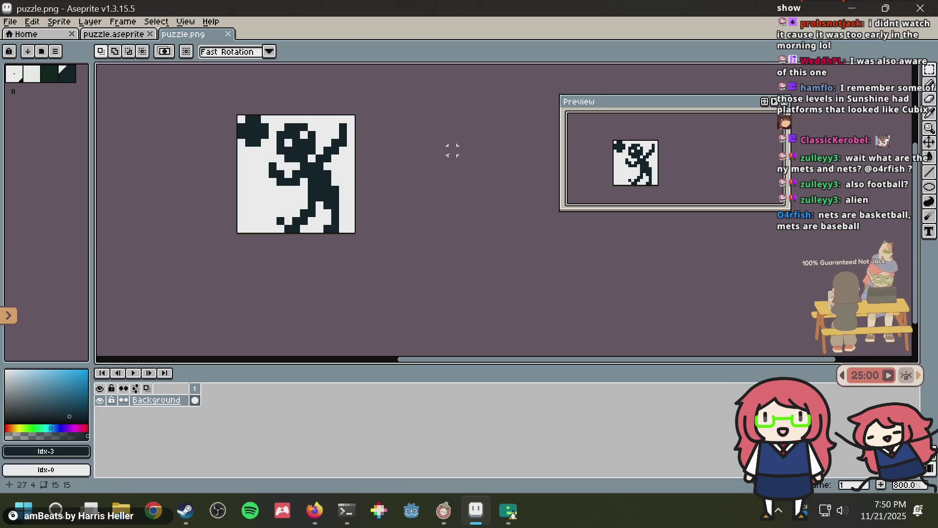
left_click(100, 34)
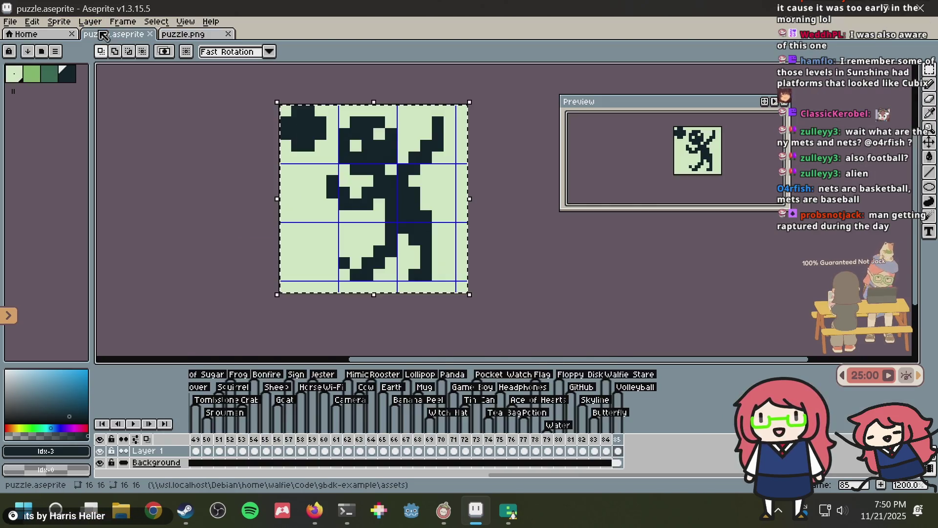
scroll(355, 233, "up", 1)
key("b")
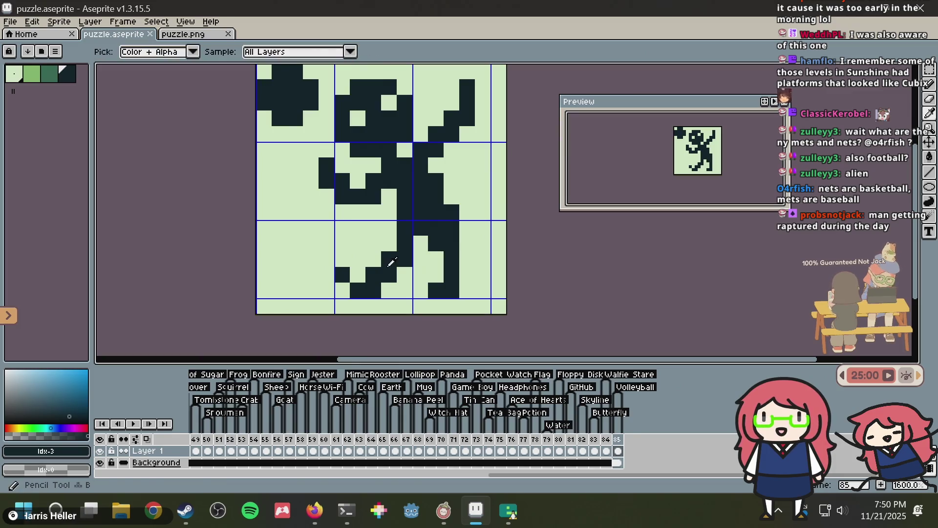
scroll(467, 243, "down", 2)
scroll(469, 240, "up", 1)
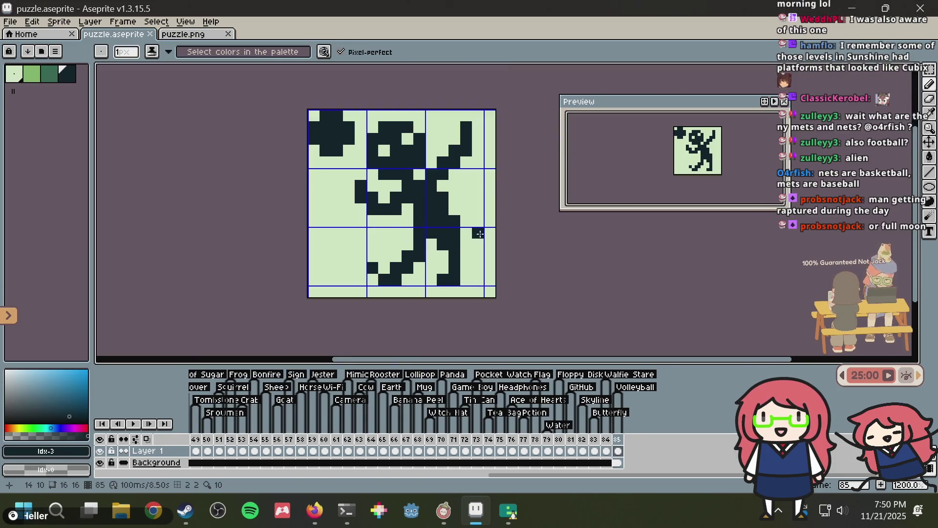
left_click(442, 268)
left_click(477, 259, "alt")
left_click(455, 279)
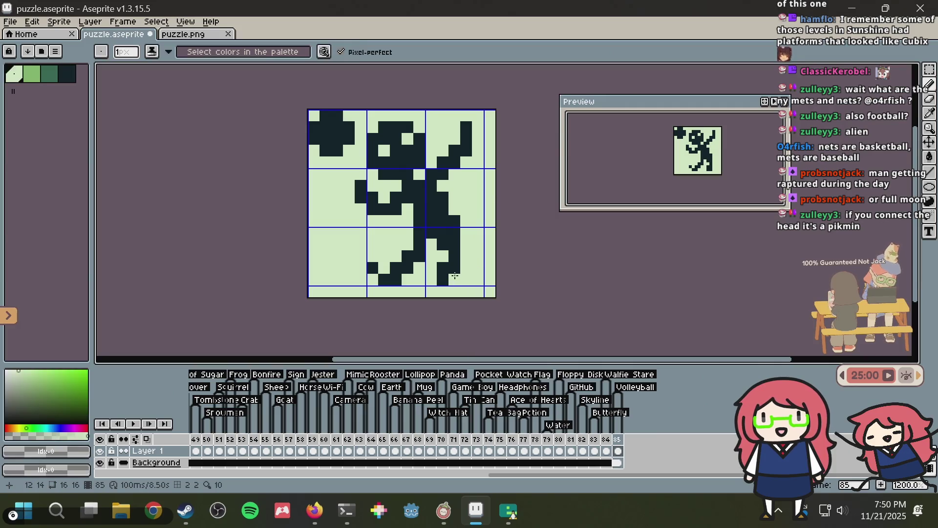
- Paint two dark pixels in the foot row, turn the bottom foot pixel pale green, and save
left_click(396, 268, "alt")
left_click_drag(408, 268, 384, 269)
left_click(393, 287, "alt")
left_click(386, 280)
left_click(398, 269, "alt")
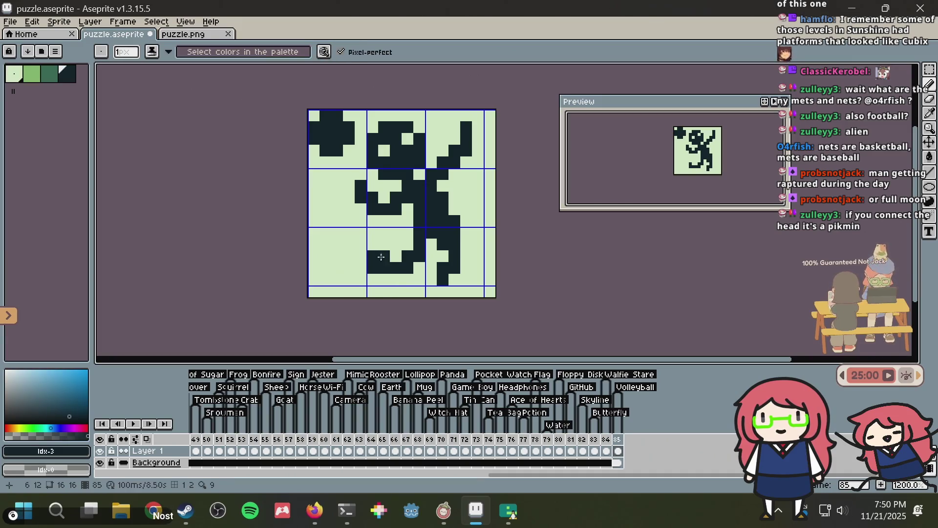
left_click(430, 281, "alt")
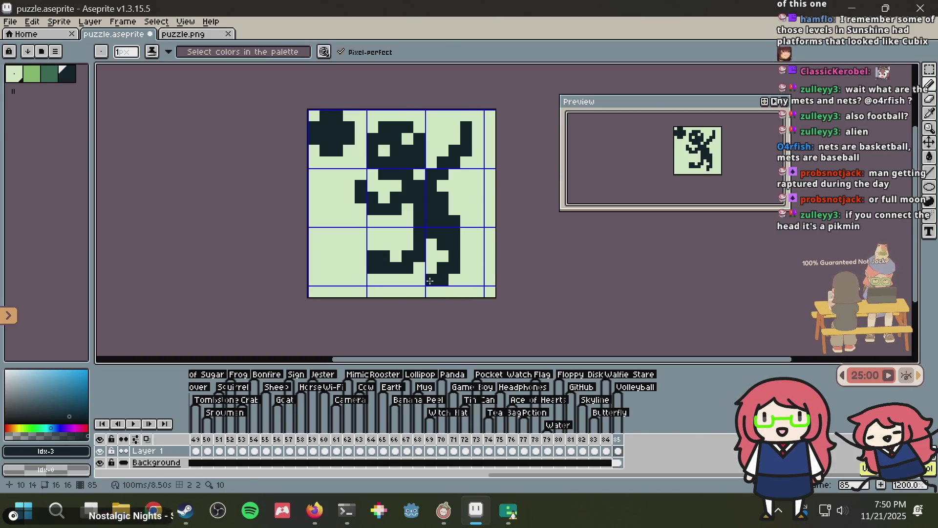
left_click(376, 276, "alt")
key("ctrl+s")
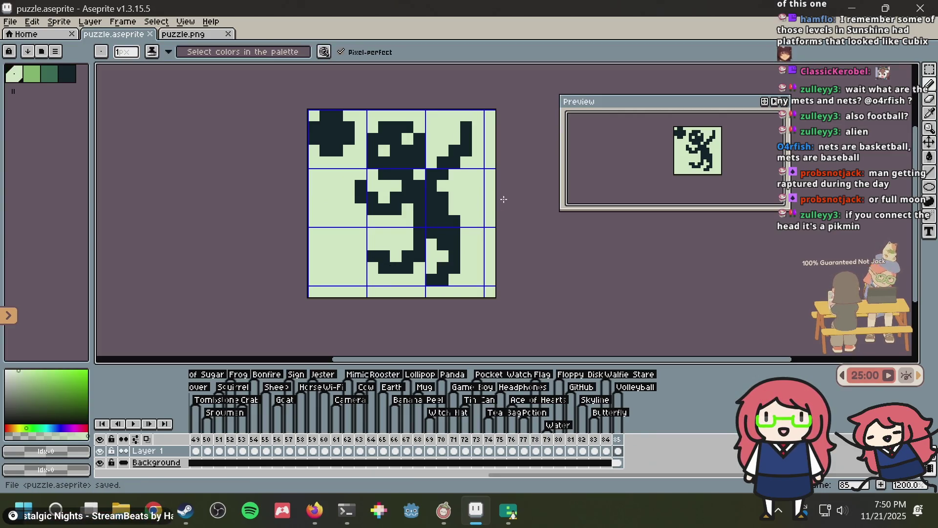
- Add dark pixels joining the lower leg and left foot, and clear two leg pixels
scroll(504, 199, "down", 2)
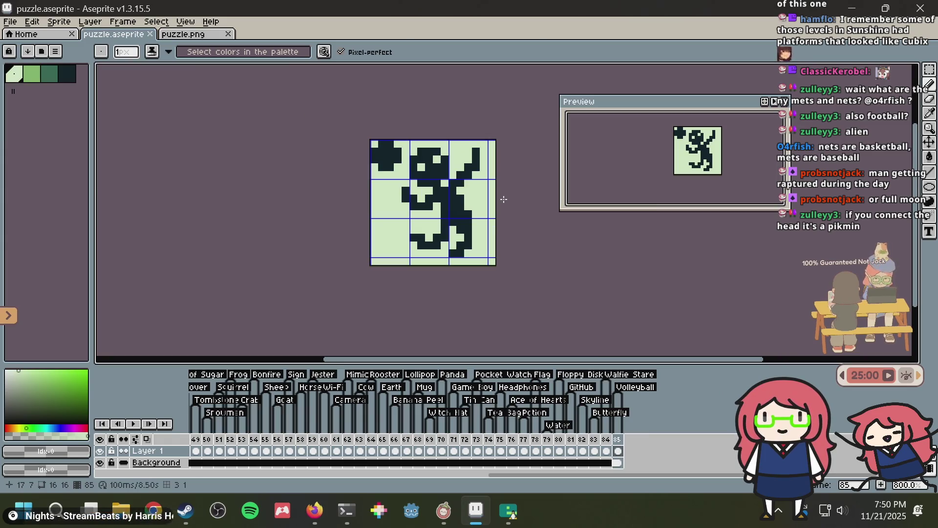
scroll(504, 199, "up", 4)
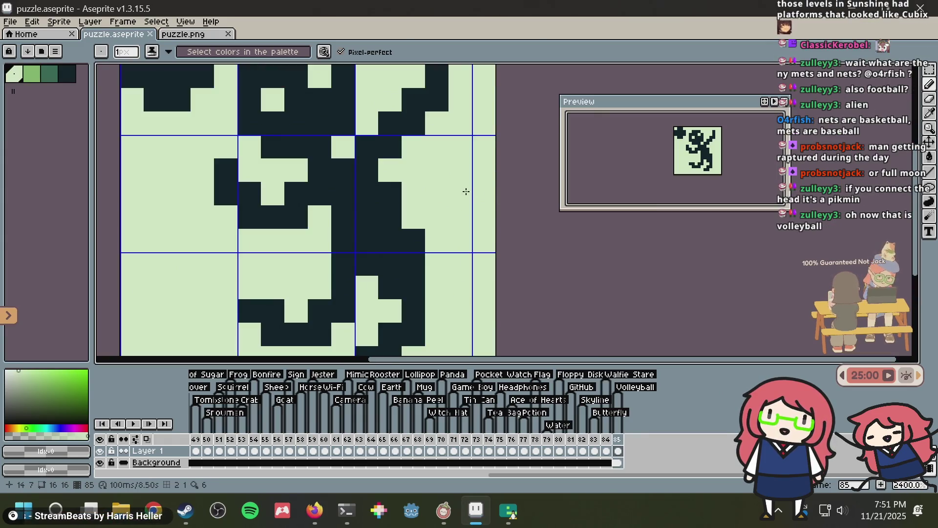
scroll(466, 192, "down", 1)
scroll(530, 182, "down", 2)
key("ctrl+s")
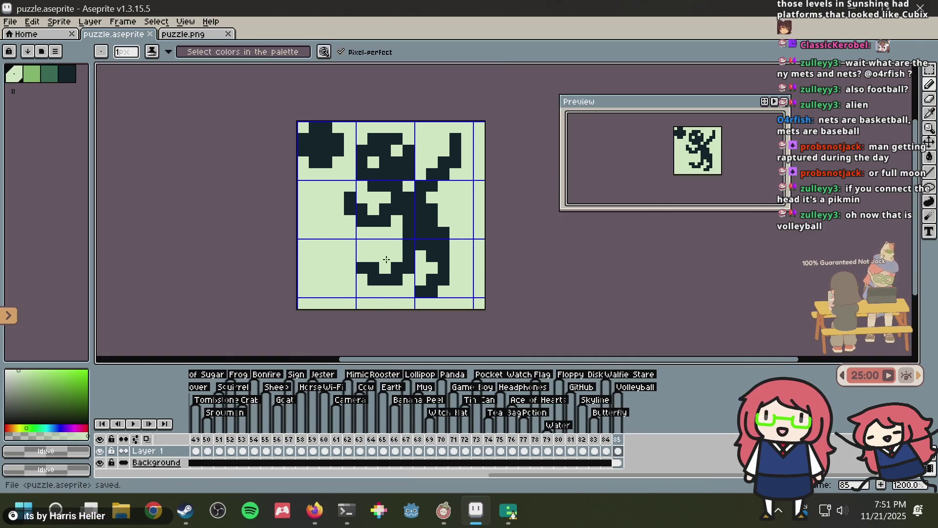
left_click(414, 234, "alt")
left_click(401, 252)
left_click(383, 265)
left_click(365, 265, "alt")
left_click(396, 280)
left_click(408, 268)
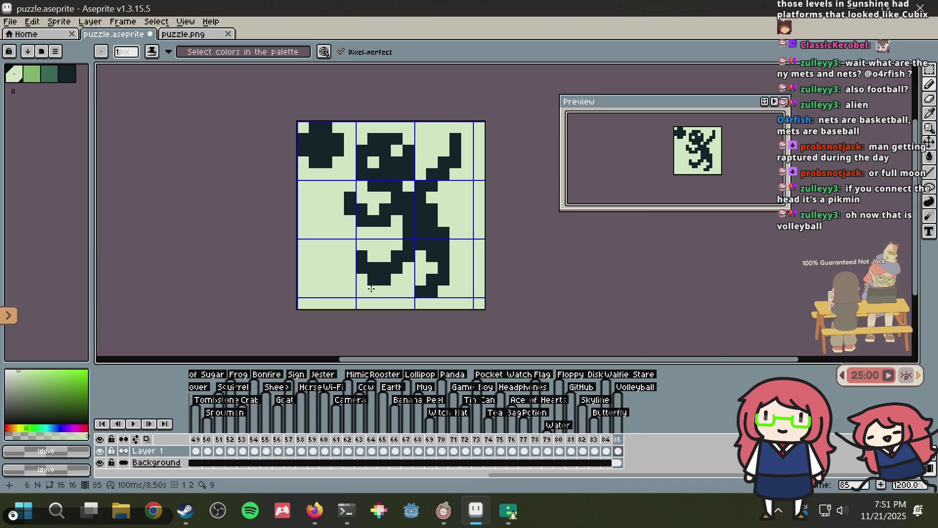
- Undo the last pencil stroke, save, and copy the whole sprite over to puzzle.png
key("v")
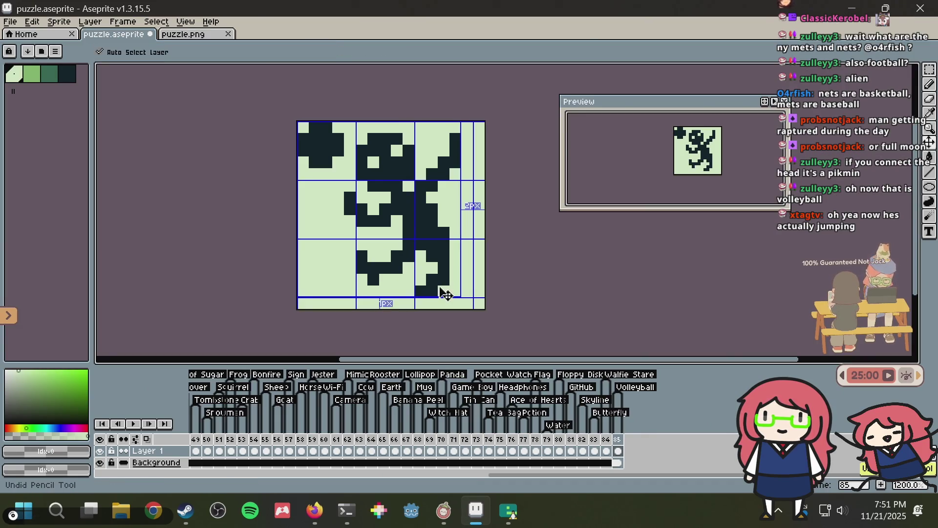
key("ctrl+z")
key("ctrl+z")
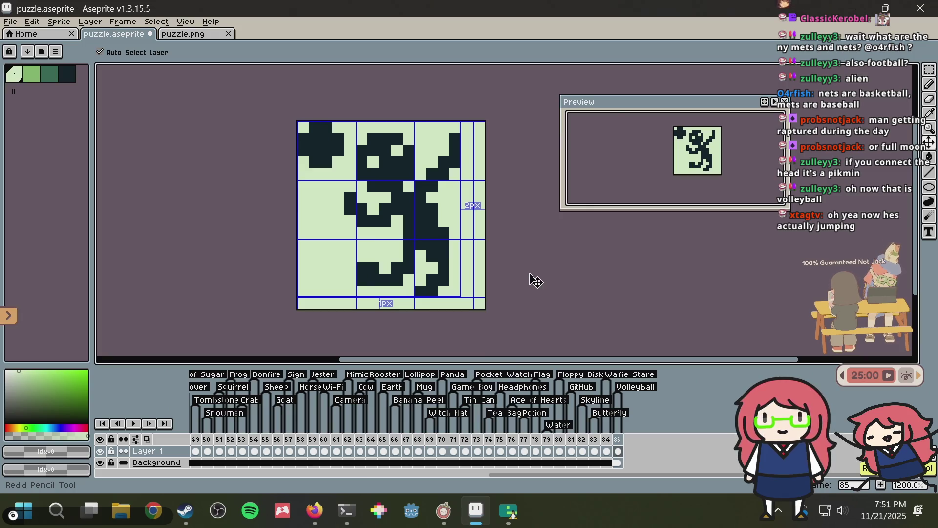
key("ctrl+s")
key("b")
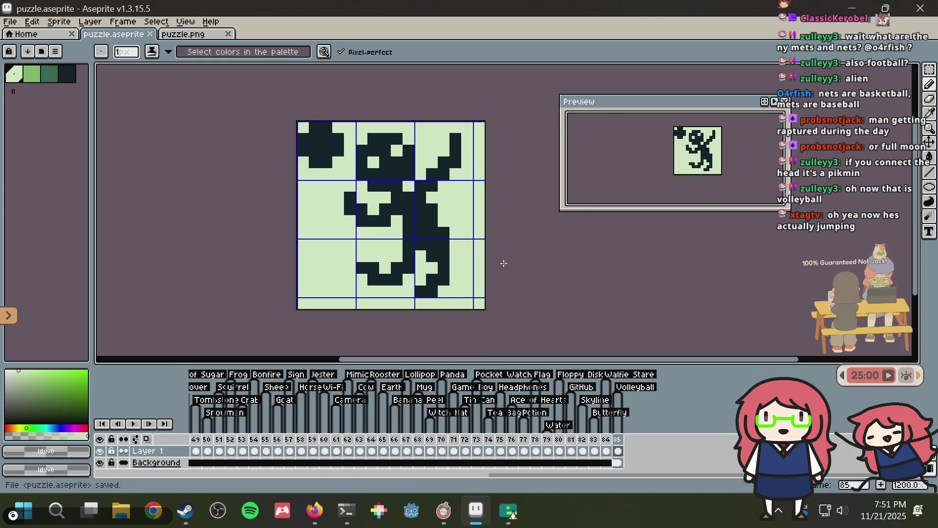
key("m")
key("ctrl+Tab")
key("ctrl+a")
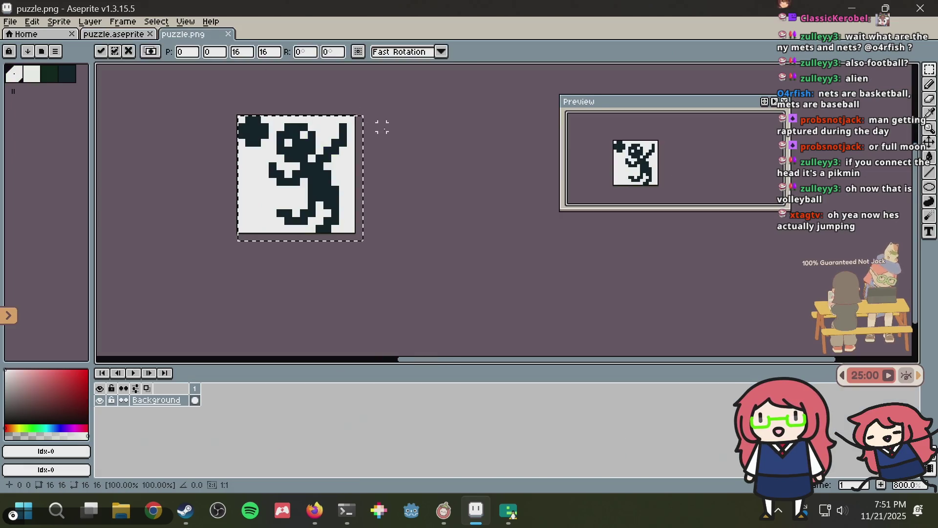
- Commit the paste, shift the whole puzzle.aseprite picture left, and save
key("alt+Tab")
key("alt+Tab")
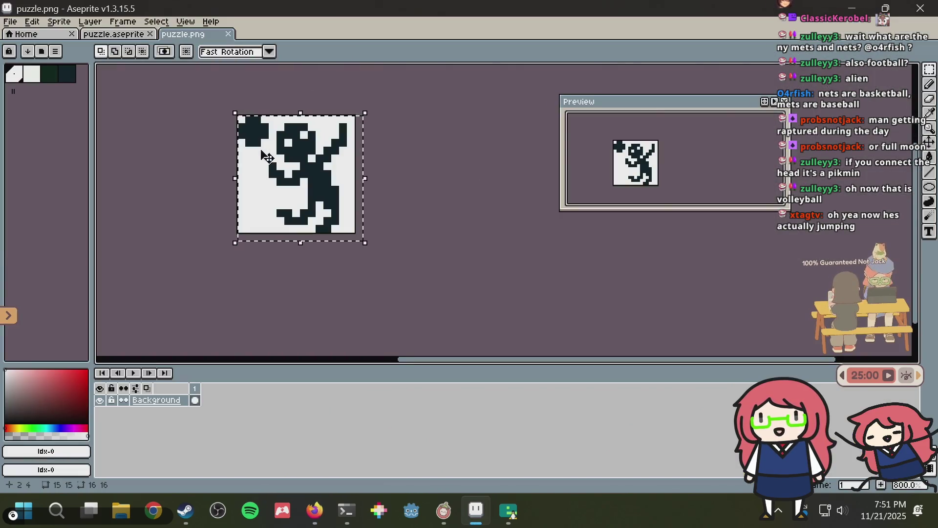
key("ctrl+shift+Tab")
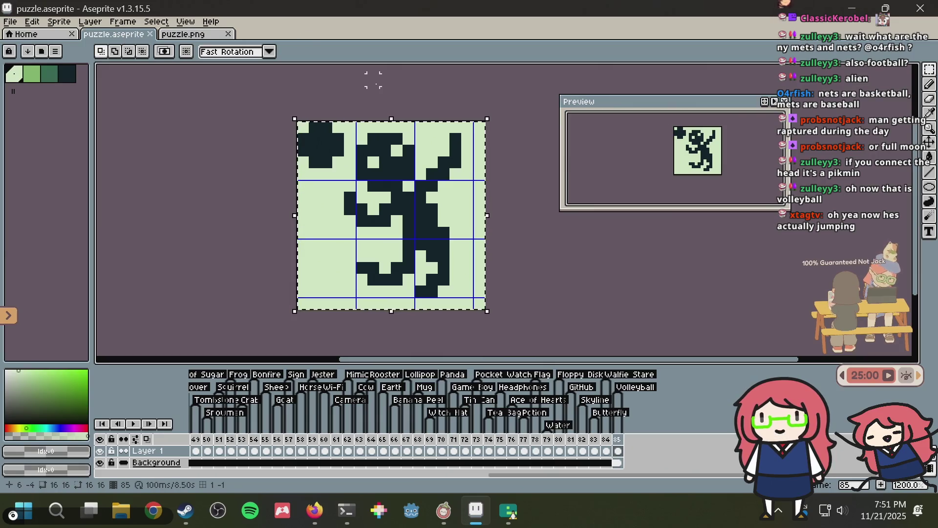
left_click_drag(299, 99, 344, 167)
key("ctrl+a")
mouse_move(446, 189)
left_mouse_down()
mouse_move(389, 199)
mouse_move(407, 200)
left_mouse_up()
mouse_move(298, 122)
left_mouse_down()
mouse_move(344, 169)
mouse_move(434, 151)
mouse_move(463, 160)
left_mouse_up()
key("ctrl+a")
key("Left")
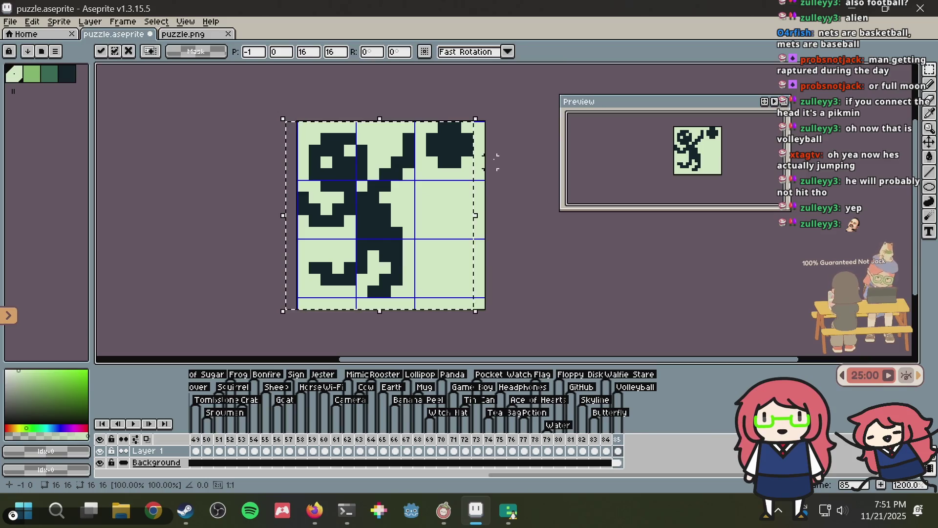
key("ctrl+d")
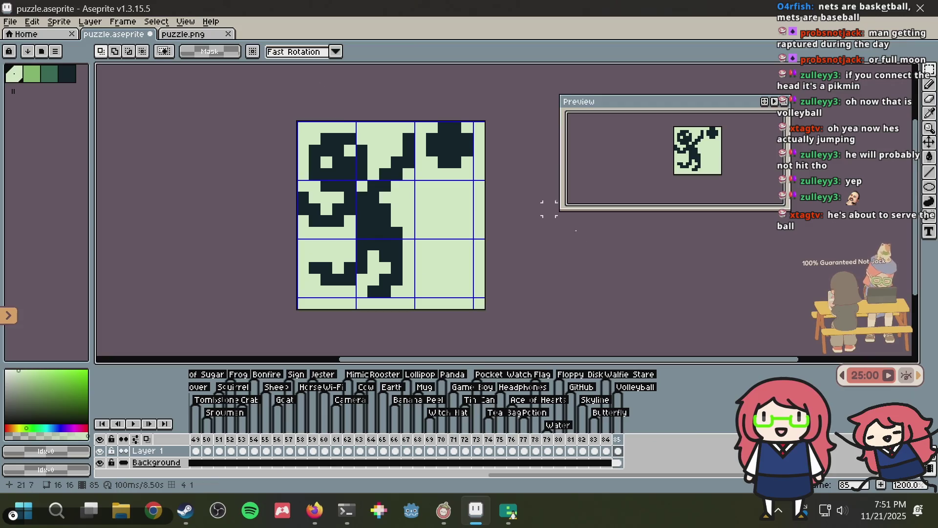
key("ctrl+s")
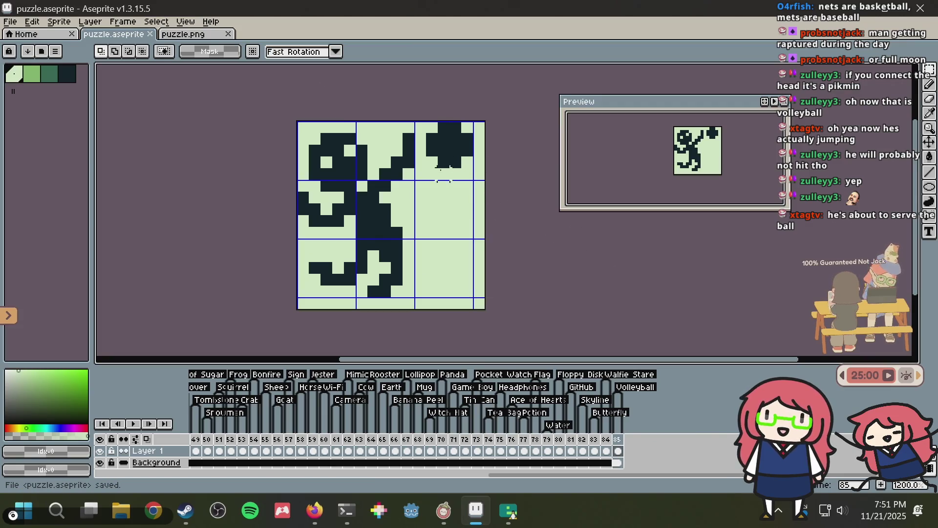
- Move the ball to the top-right corner, briefly trying it lower on the right
mouse_move(423, 169)
left_mouse_down()
mouse_move(486, 122)
mouse_move(457, 168)
mouse_move(464, 84)
mouse_move(457, 178)
mouse_move(463, 166)
left_mouse_up()
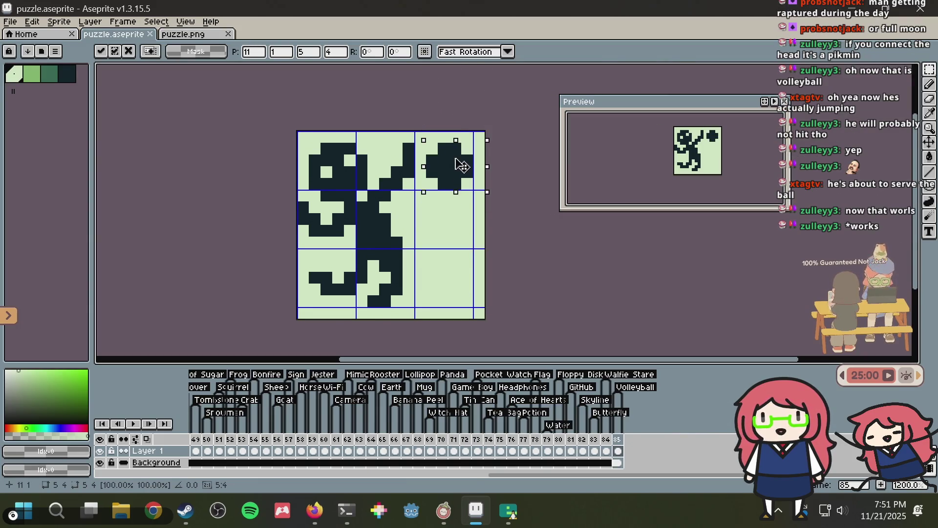
left_click(490, 241)
key("ctrl+s")
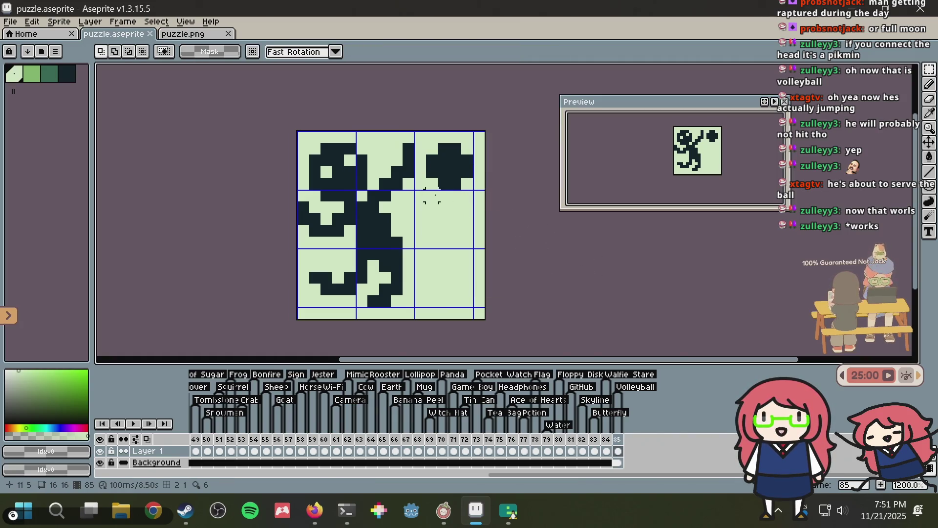
mouse_move(420, 195)
left_mouse_down()
mouse_move(479, 132)
mouse_move(465, 160)
mouse_move(468, 215)
mouse_move(478, 151)
left_mouse_up()
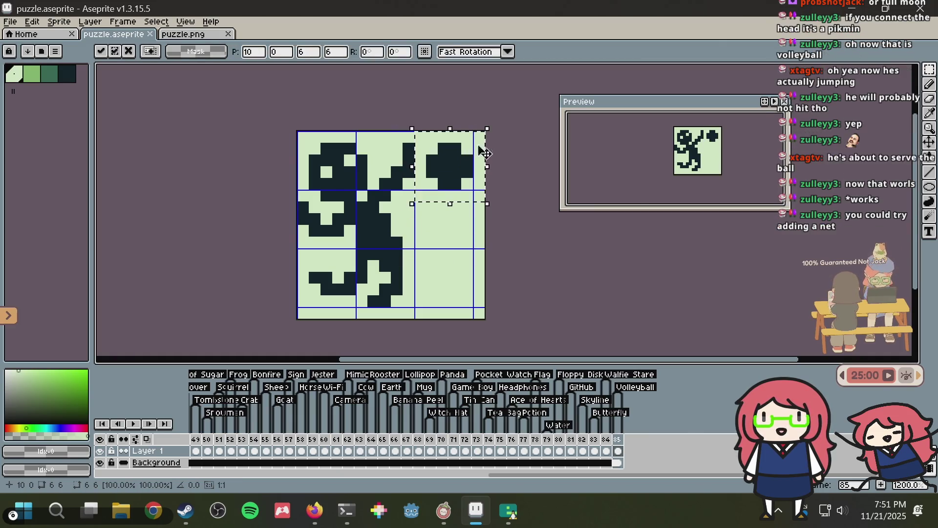
left_click(513, 137)
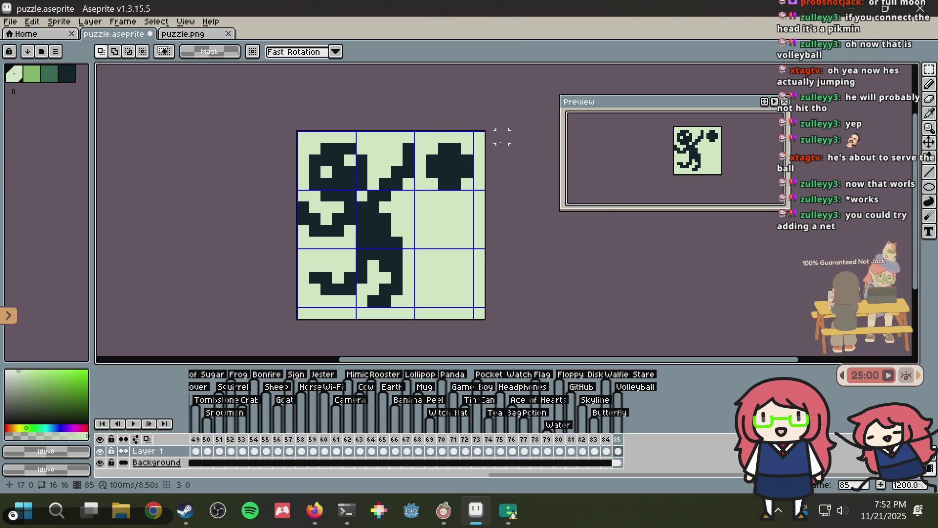
- Draw a dark limb into the bottom-right tile with a foot angling up-right, and save
key("b")
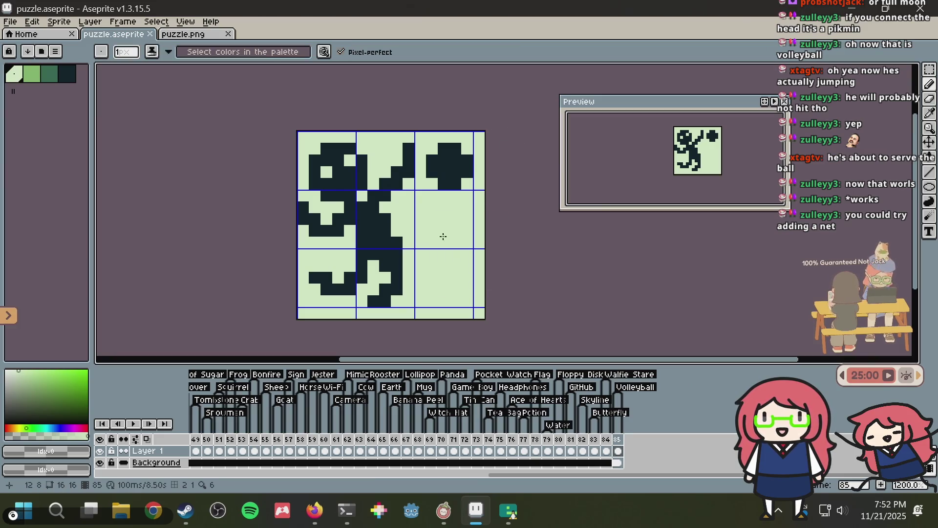
left_click(443, 160, "alt")
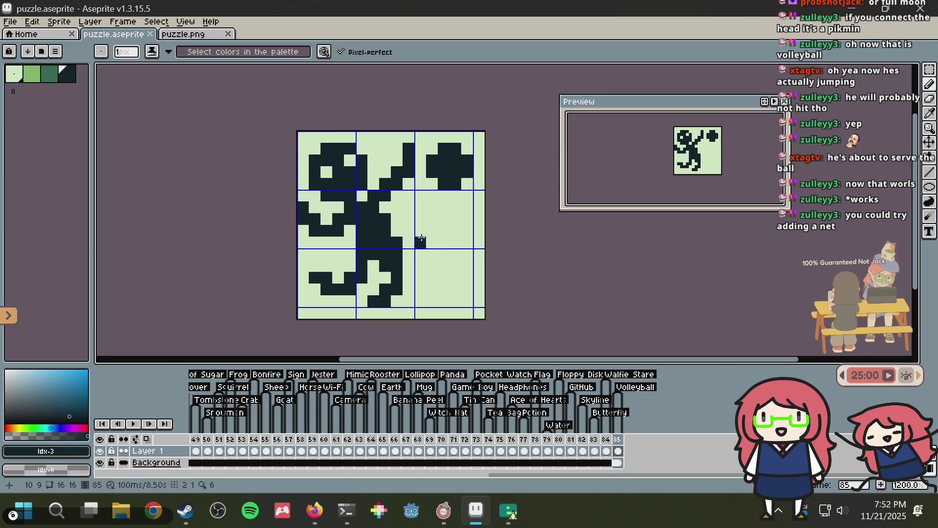
left_click(467, 208)
key("ctrl+z")
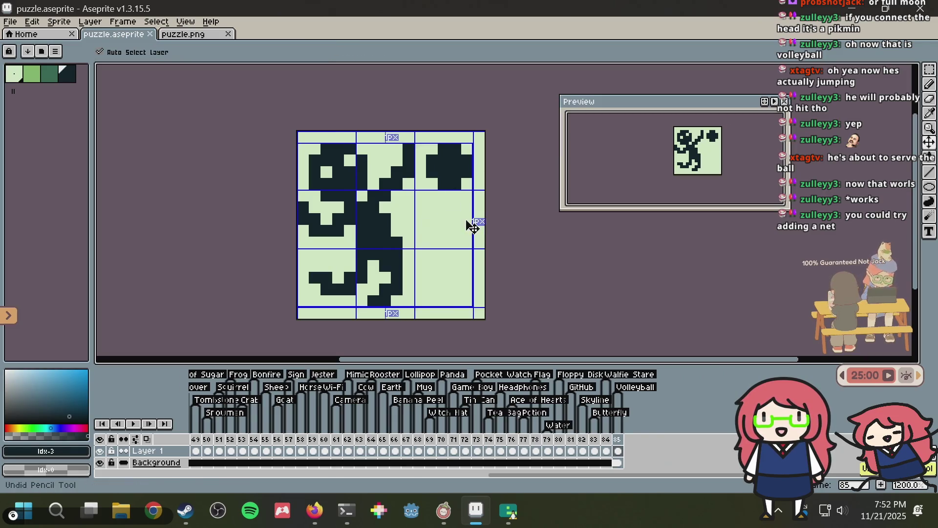
mouse_move(466, 207)
left_mouse_down()
mouse_move(432, 244)
mouse_move(419, 302)
left_mouse_up()
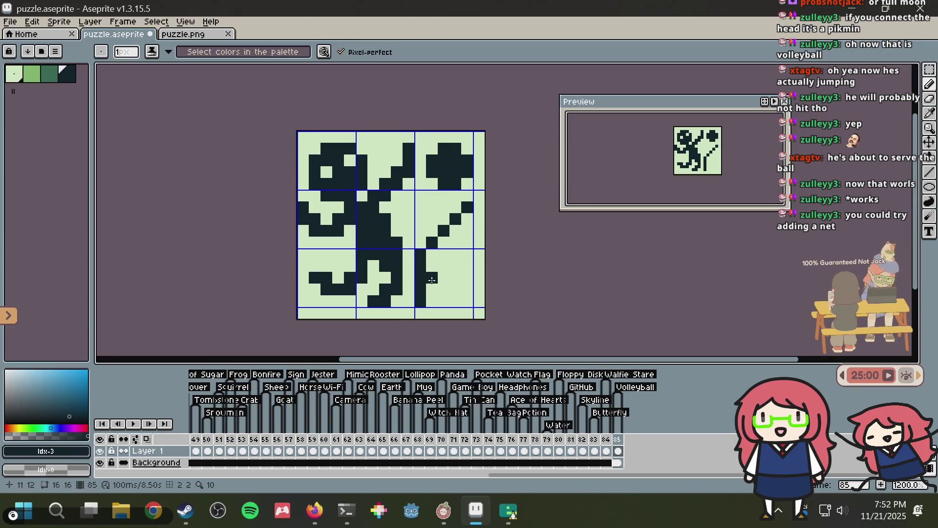
mouse_move(443, 267)
left_mouse_down()
mouse_move(468, 243)
mouse_move(427, 277)
mouse_move(432, 254)
mouse_move(464, 221)
mouse_move(454, 243)
left_mouse_up()
left_click(430, 299)
left_click_drag(442, 291, 457, 277)
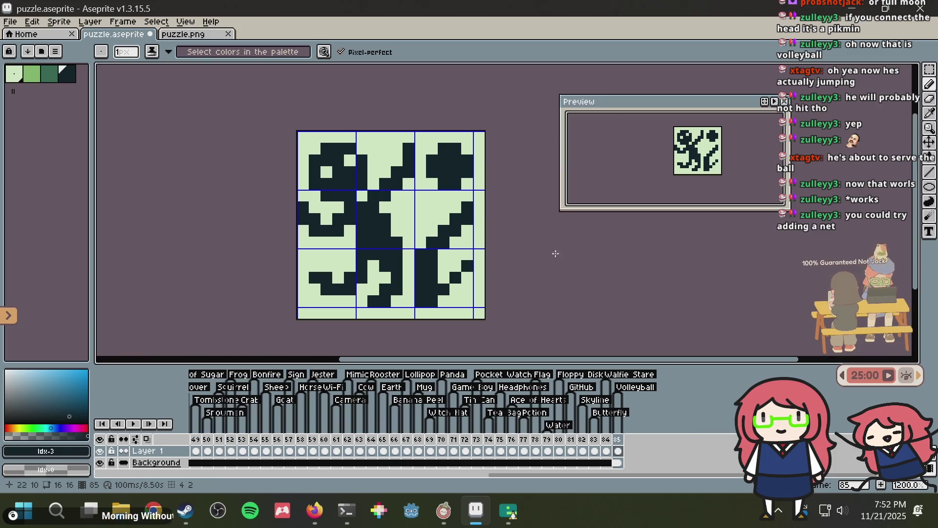
key("ctrl+s")
- Move the right-middle area up one pixel, add dark pixels below it and at 15,9, and save
scroll(485, 240, "down", 3)
scroll(459, 260, "up", 5)
key("m")
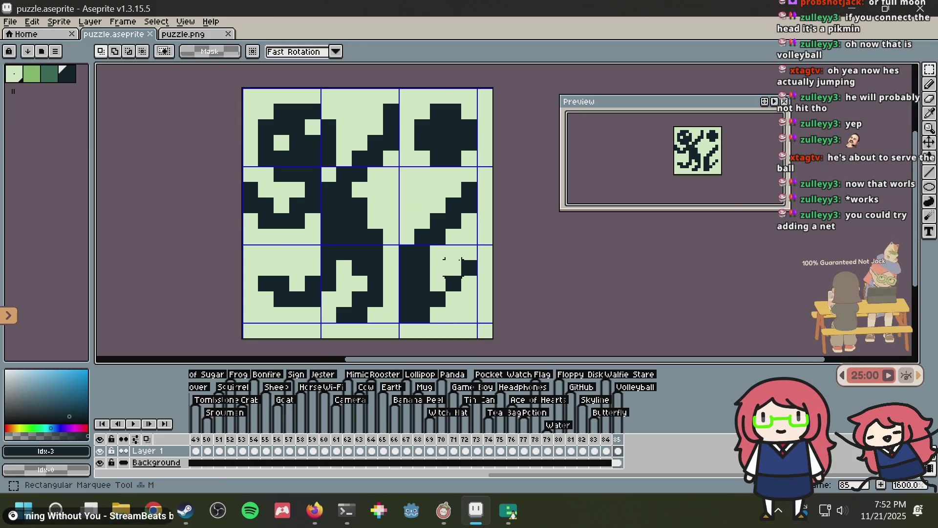
left_click_drag(412, 189, 502, 327)
left_click_drag(466, 274, 466, 260)
key("b")
key("alt")
left_click_drag(411, 307, 423, 308)
key("ctrl+s")
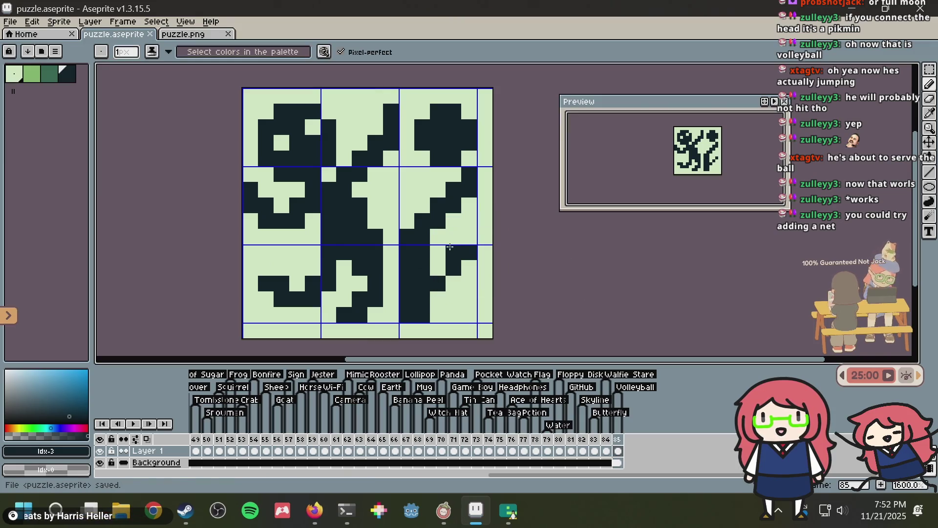
left_click(485, 237)
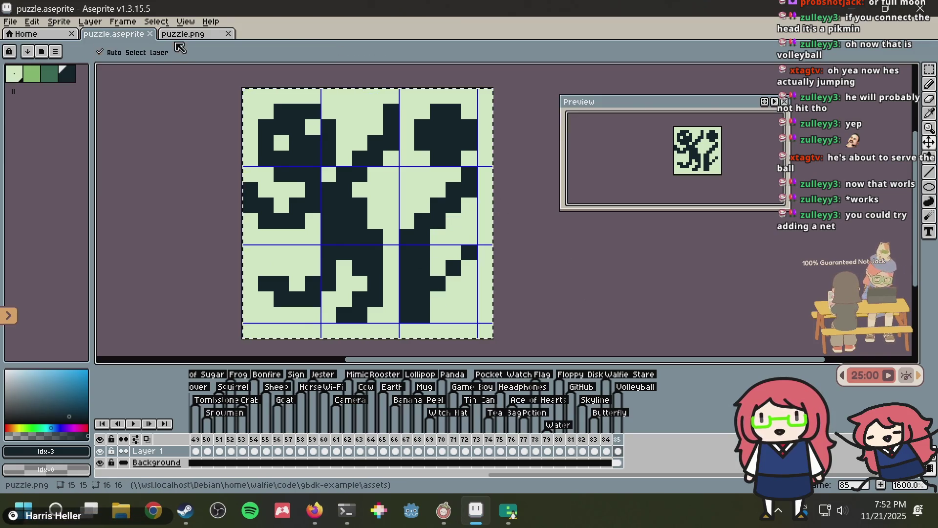
- Copy the whole artwork into puzzle.png and save it
key("ctrl+a")
key("ctrl+c")
key("ctrl+Tab")
key("ctrl+v")
left_click(444, 142)
key("ctrl+s")
key("alt+Tab")
key("alt+Tab")
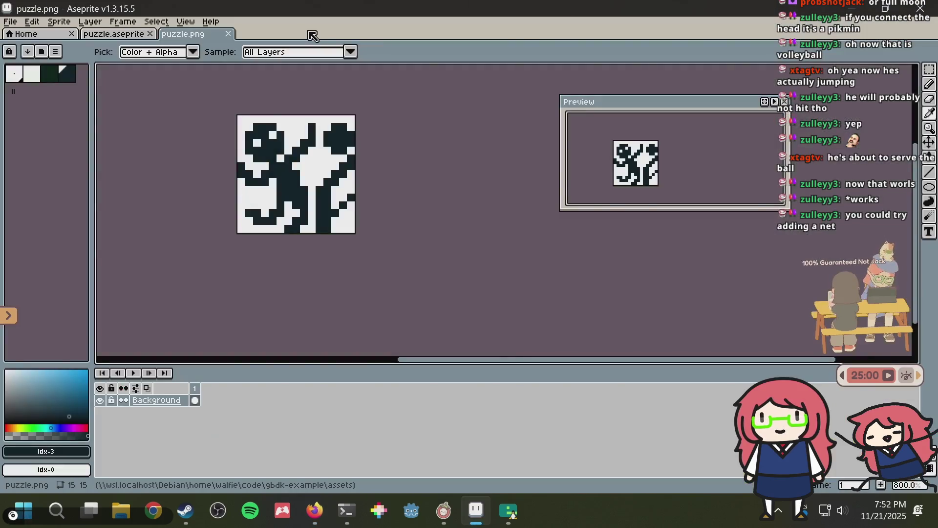
- In puzzle.aseprite, paste the image, move the ball higher in the tile, and save
left_click(91, 34)
key("ctrl+v")
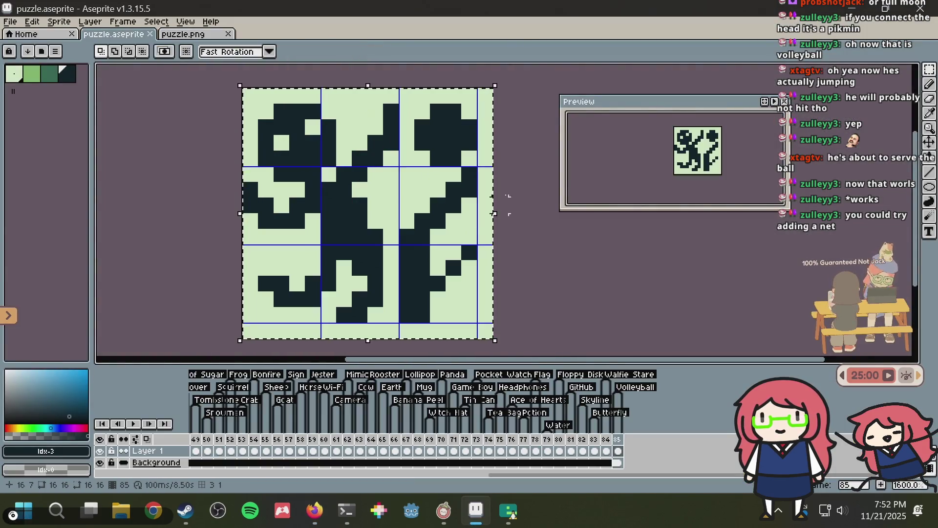
left_click(501, 205)
mouse_move(415, 165)
left_mouse_down()
mouse_move(447, 118)
mouse_move(477, 103)
mouse_move(463, 126)
mouse_move(459, 115)
left_mouse_up()
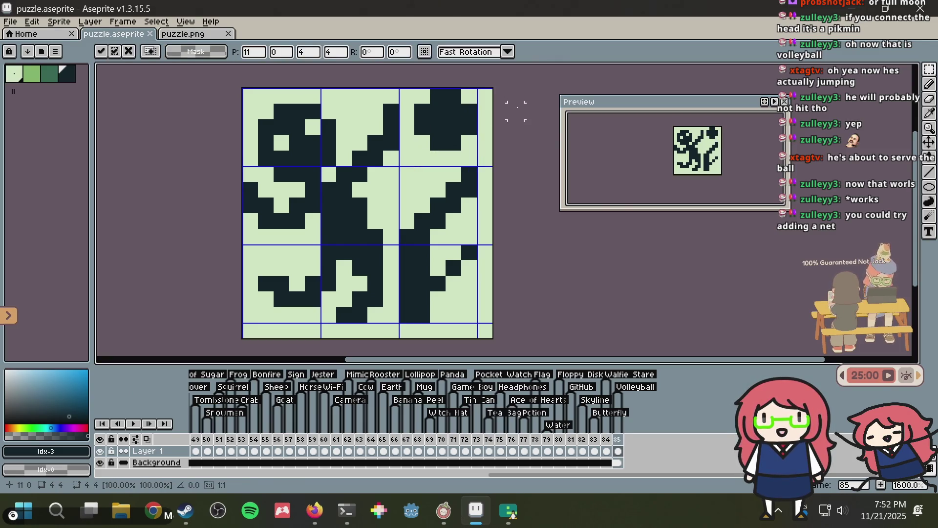
key("ctrl+s")
- Paste the updated sprite into puzzle.png and bring up Firefox's Nonogram Maker page
key("ctrl+a")
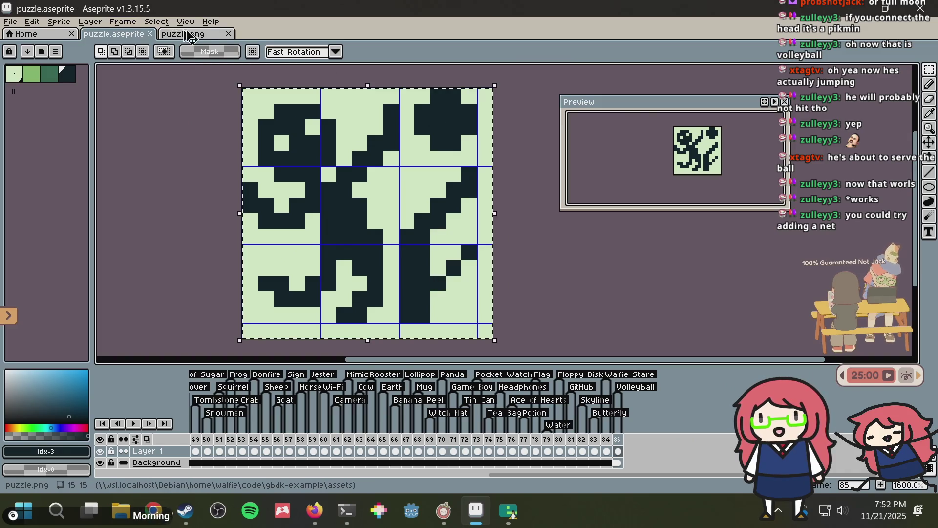
key("ctrl+c")
key("ctrl+Tab")
key("ctrl+v")
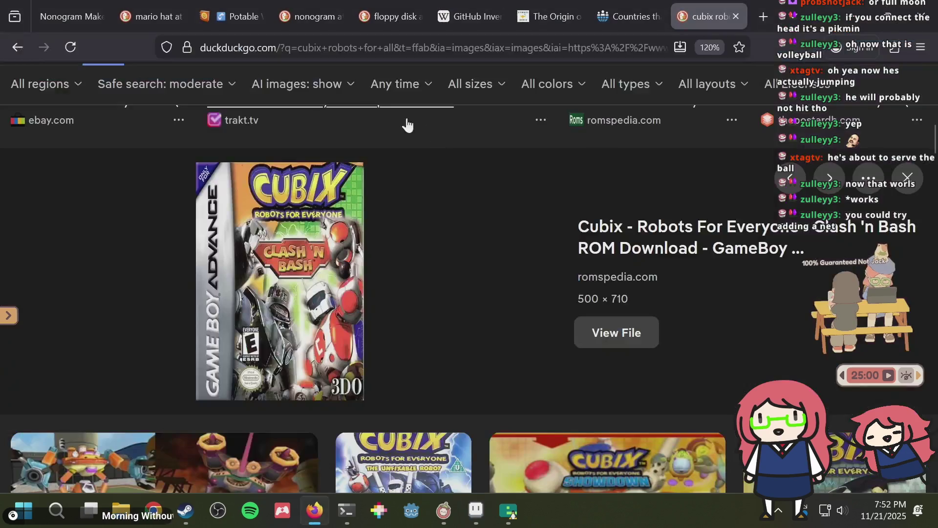
key("alt+Tab")
left_click(84, 6)
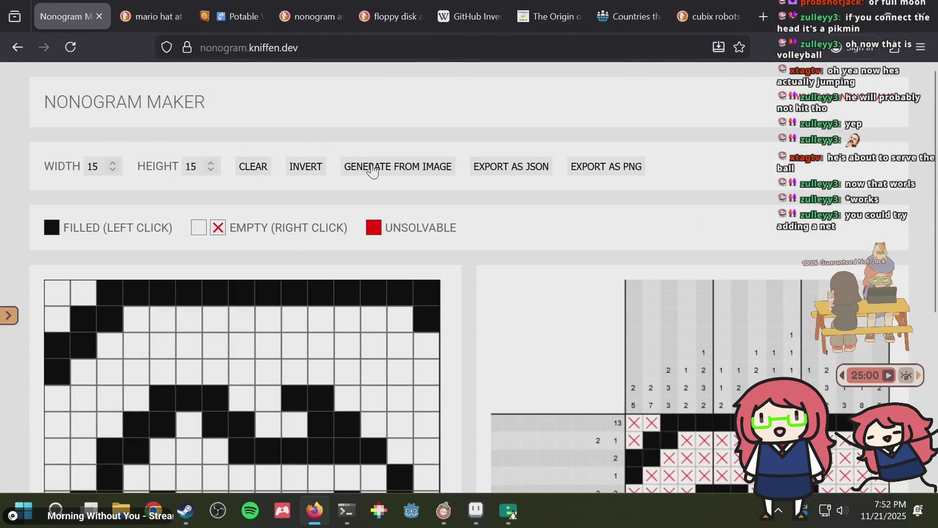
- Generate the Nonogram Maker grid from puzzle.png
left_click(371, 167)
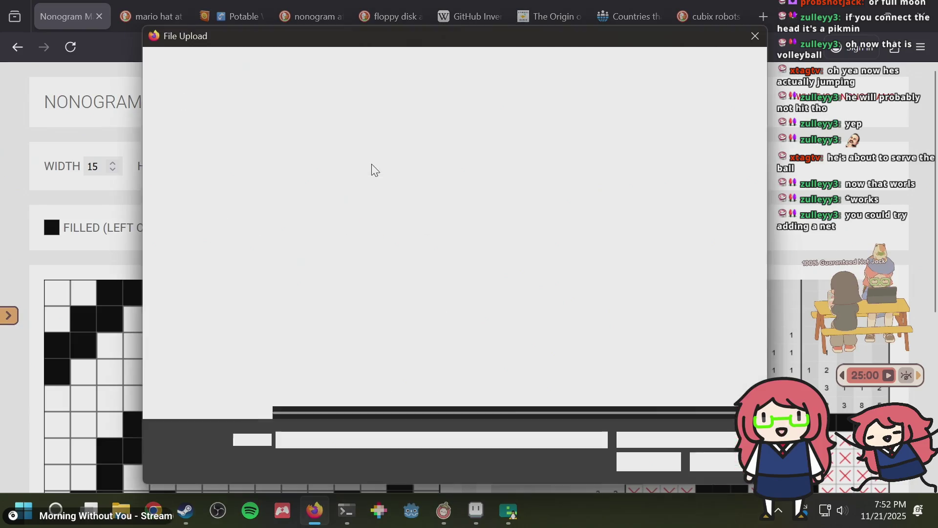
key("Return")
scroll(538, 247, "down", 4)
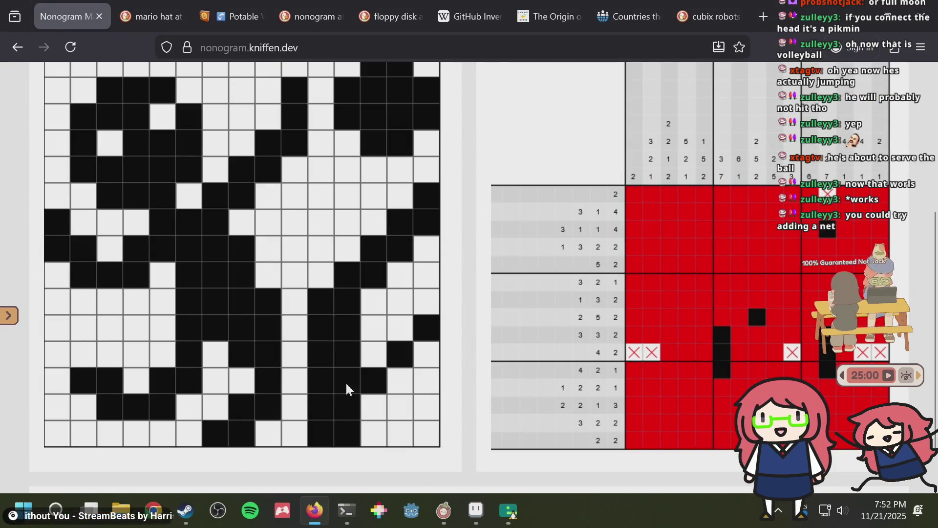
- Fill a cell near the right leg and test-toggle two cells in the upper grid
left_click(383, 379)
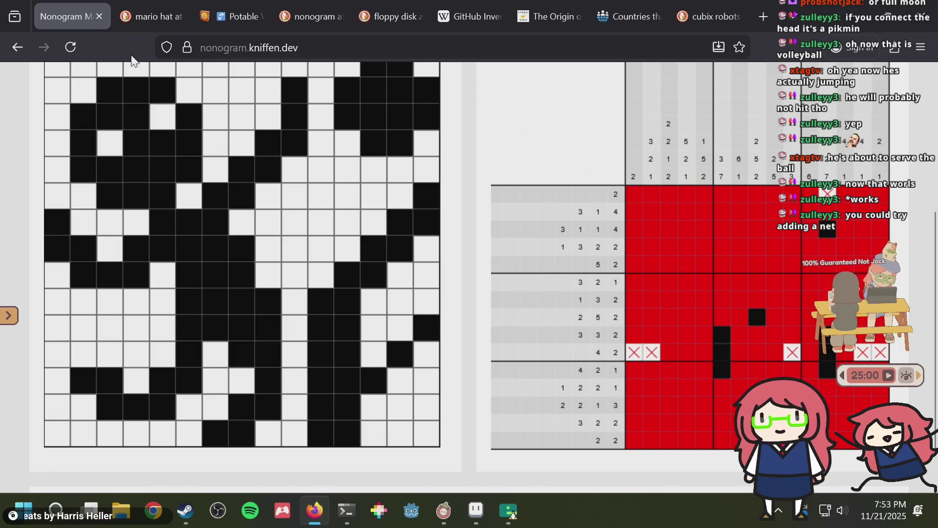
scroll(350, 249, "up", 1)
left_click(106, 216)
left_click(167, 195)
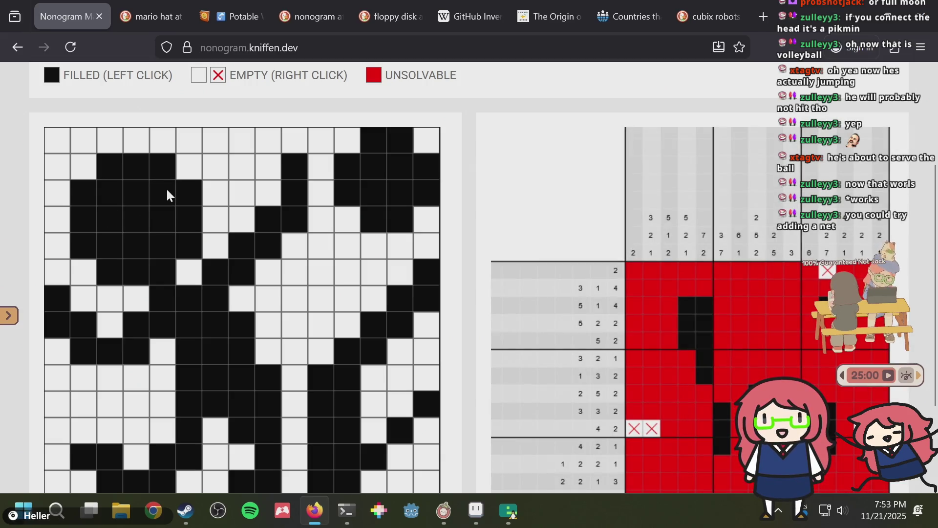
left_click(167, 195)
left_click(113, 217)
scroll(243, 259, "down", 1)
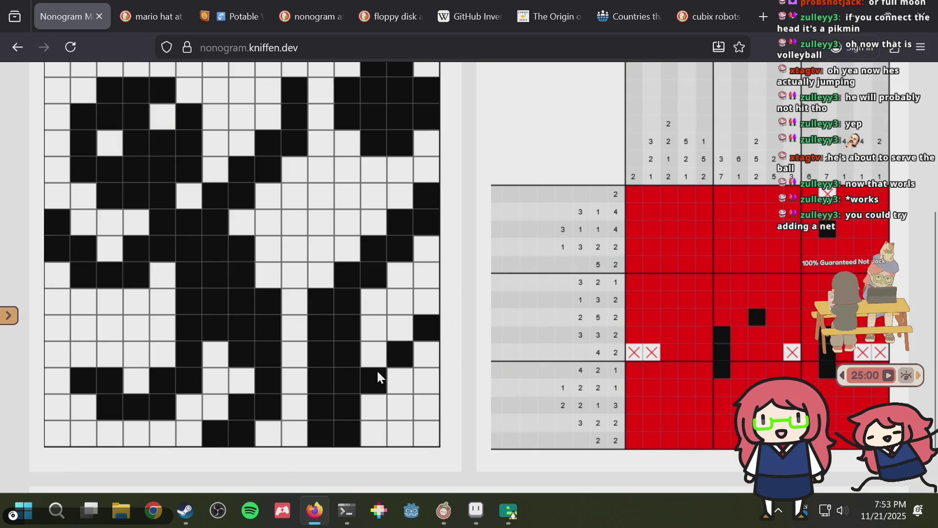
- Clear three diagonal cells and the raised arm, then refill two arm cells
left_click_drag(377, 372, 419, 327)
left_click(373, 247)
left_click(426, 195)
left_click(400, 221)
left_click(400, 248)
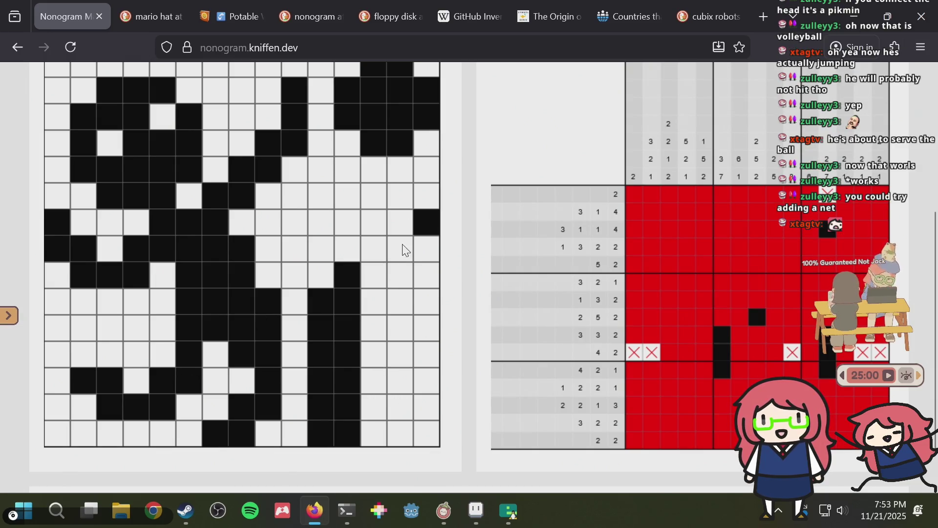
left_click(427, 222)
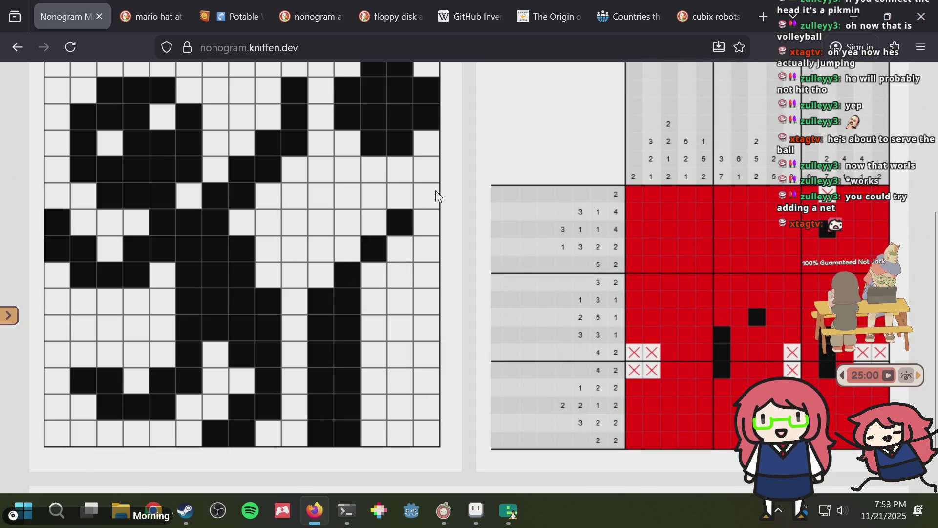
left_click(400, 222)
left_click(426, 196)
- Fill a cell by the right leg, redraw the arm as a diagonal, and erase the second leg
key("alt+Tab")
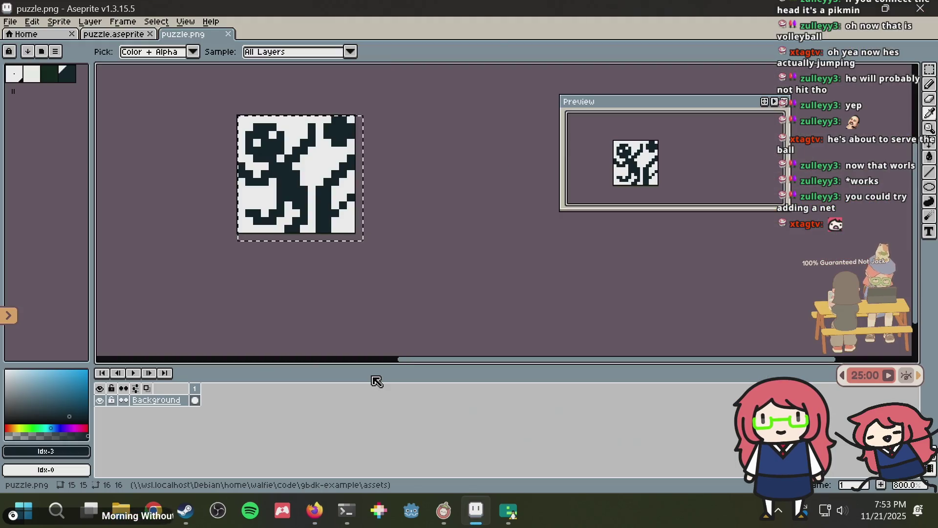
key("alt+Tab")
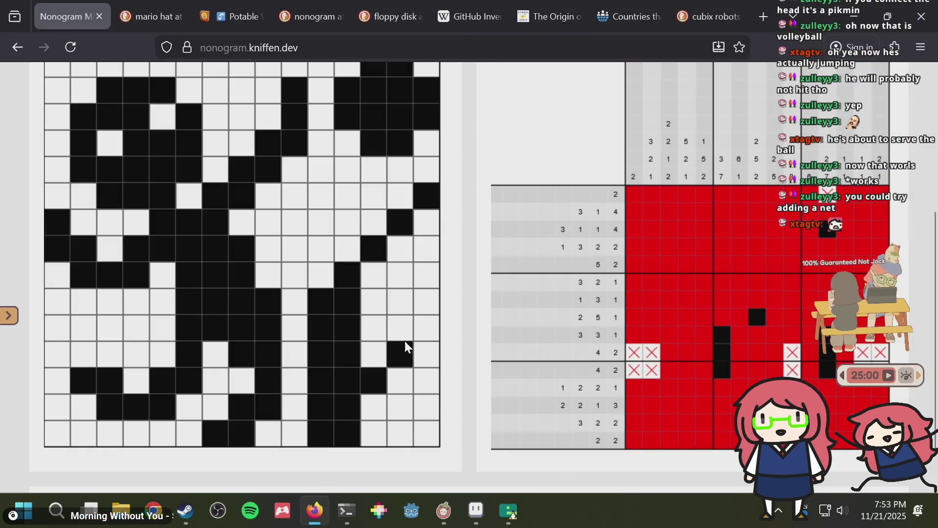
left_click(426, 328)
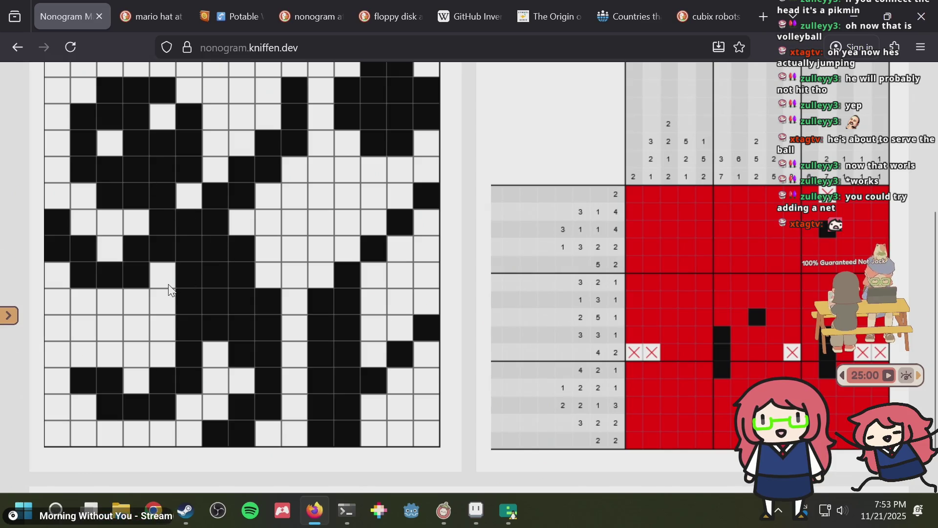
mouse_move(321, 275)
left_mouse_down()
mouse_move(400, 196)
mouse_move(400, 222)
mouse_move(412, 195)
left_mouse_up()
mouse_move(321, 435)
left_mouse_down()
mouse_move(336, 320)
mouse_move(374, 379)
mouse_move(355, 456)
mouse_move(423, 314)
mouse_move(426, 330)
left_mouse_up()
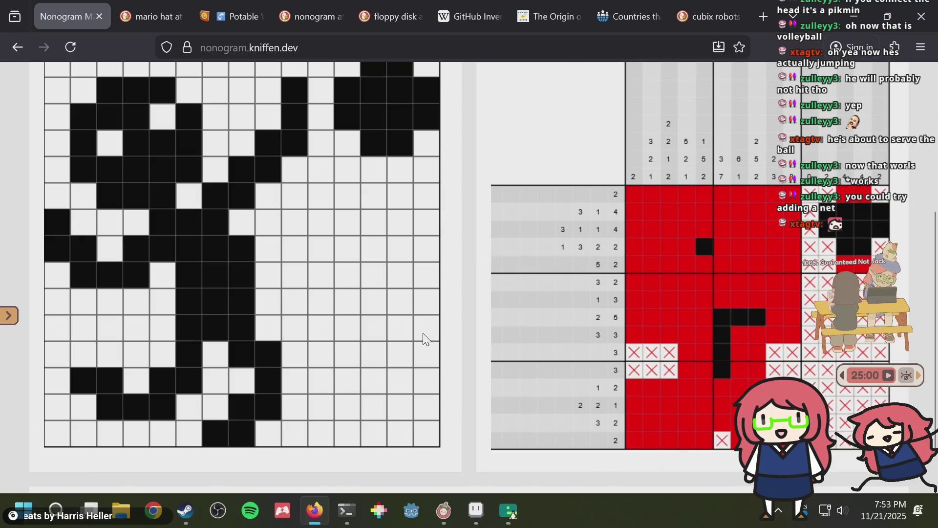
- Rework the leg's bottom-row cells, filling one and clearing the others nearby
scroll(408, 332, "up", 2)
left_click_drag(259, 388, 265, 401)
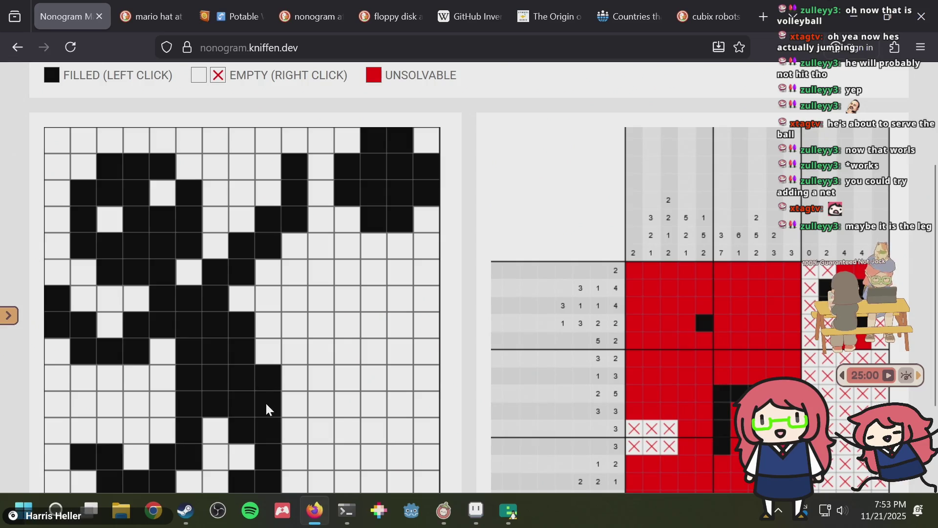
scroll(265, 402, "down", 3)
left_click_drag(204, 391, 249, 383)
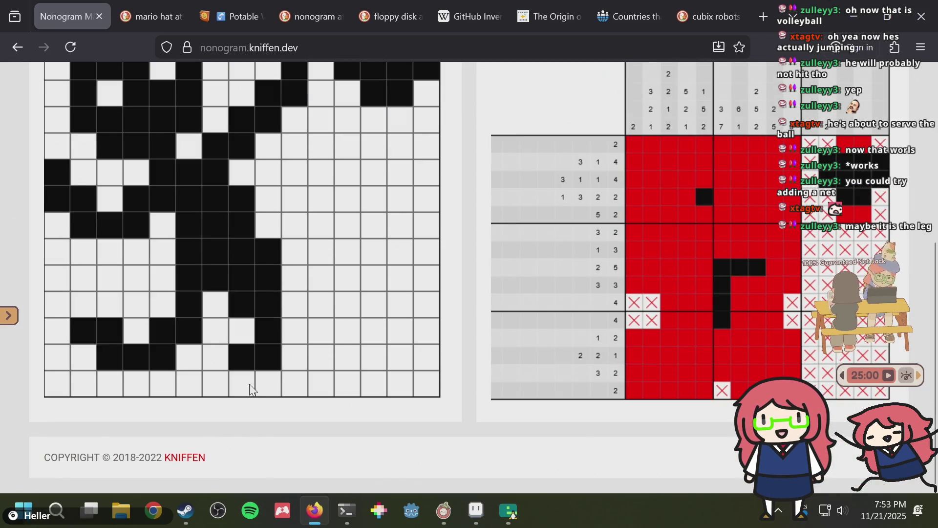
left_click(266, 383)
left_click(237, 355)
scroll(261, 382, "up", 2)
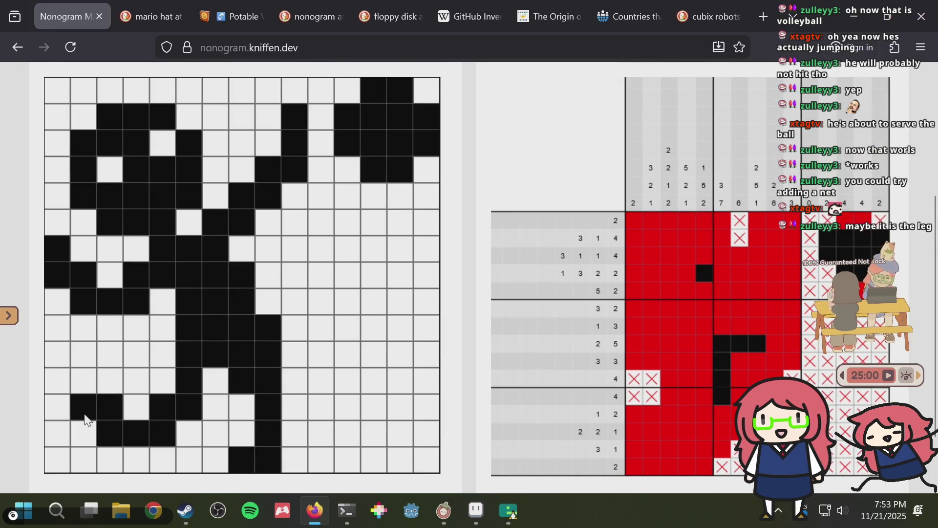
scroll(138, 409, "up", 4)
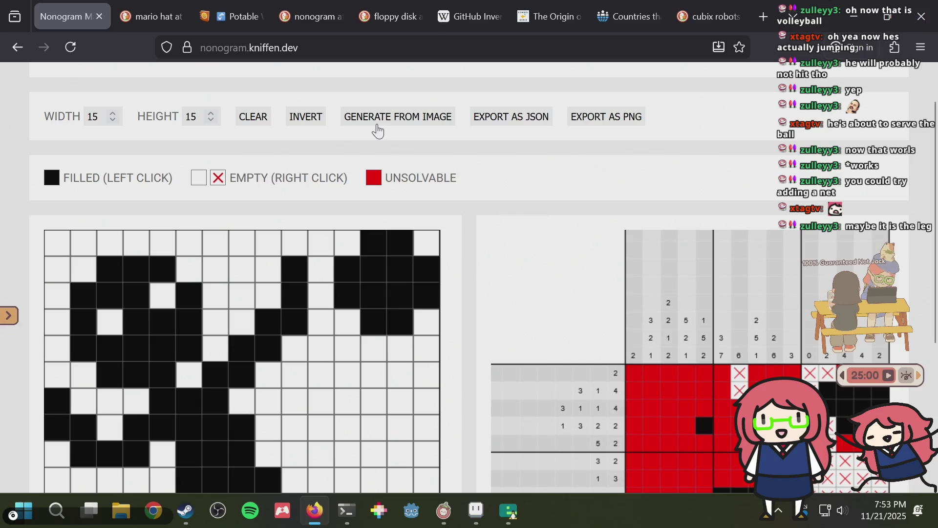
- Regenerate the grid from puzzle.png
left_click(380, 128)
double_click(385, 168)
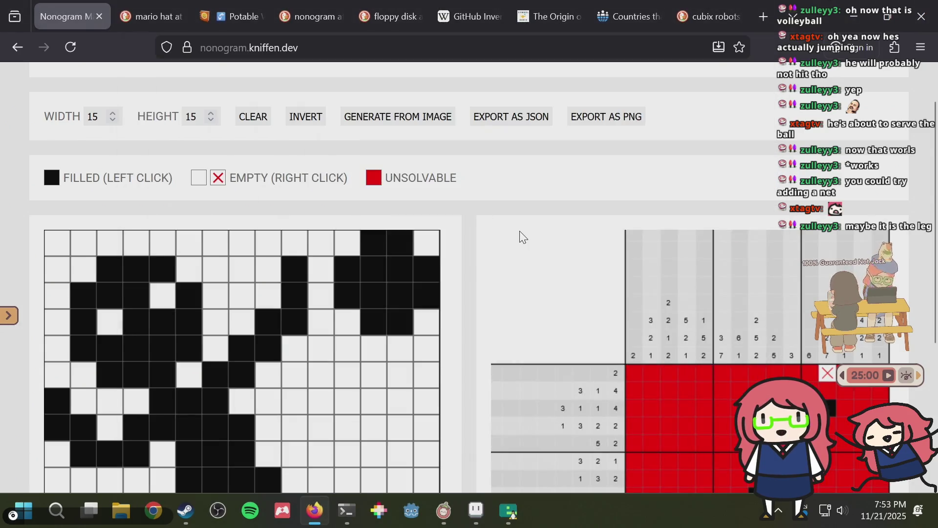
scroll(520, 231, "down", 4)
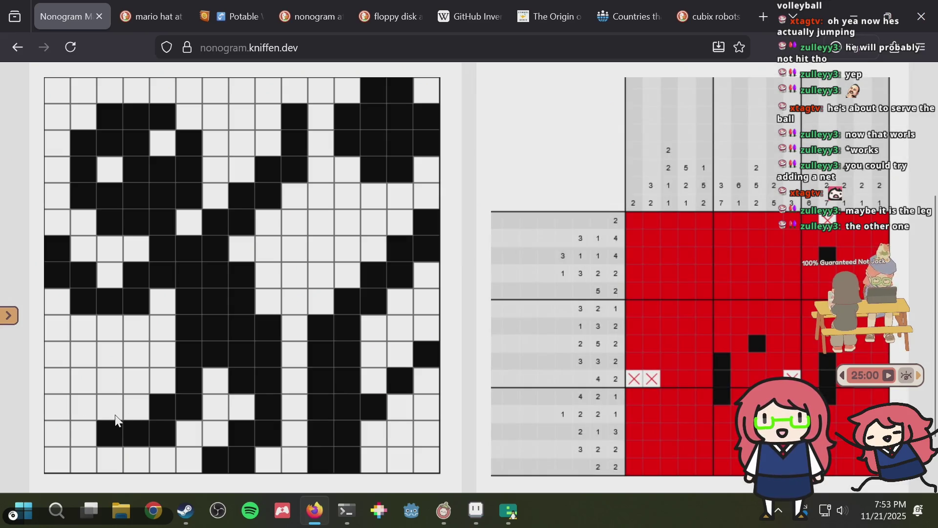
- Toggle the foot's bottom-row cells and fill a cell in the third-to-last row
left_click(215, 454)
left_click(244, 458)
left_click(247, 440)
left_click(255, 457)
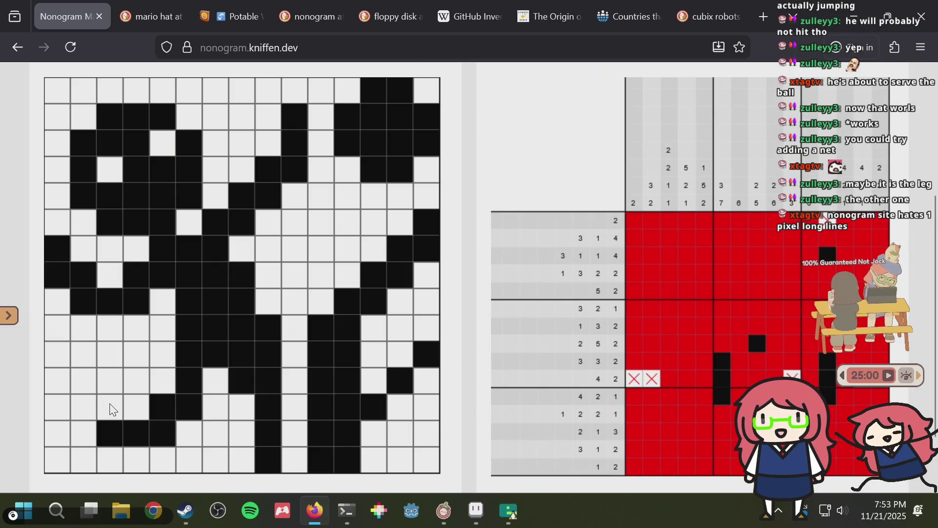
left_click(95, 408)
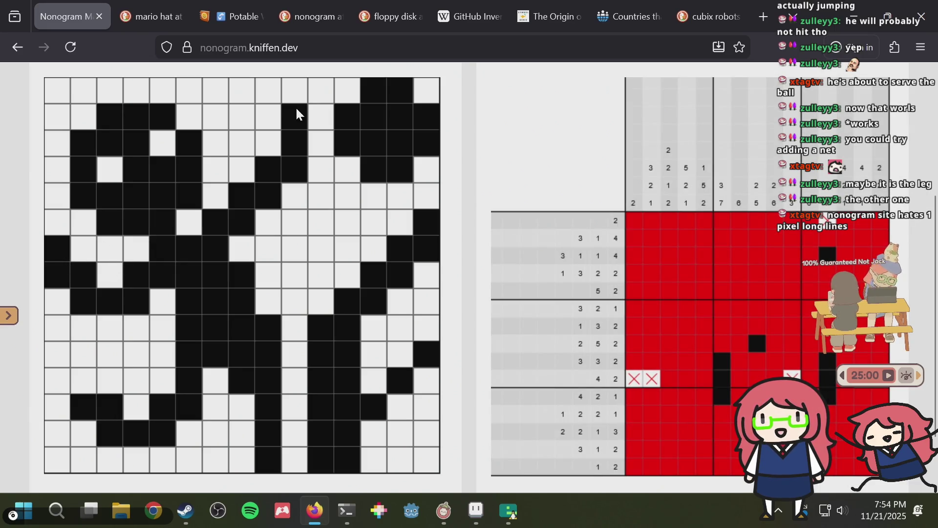
- Adjust cells in the figure's upper middle until the solver resolves most of the puzzle
left_click(268, 169)
left_click(242, 196)
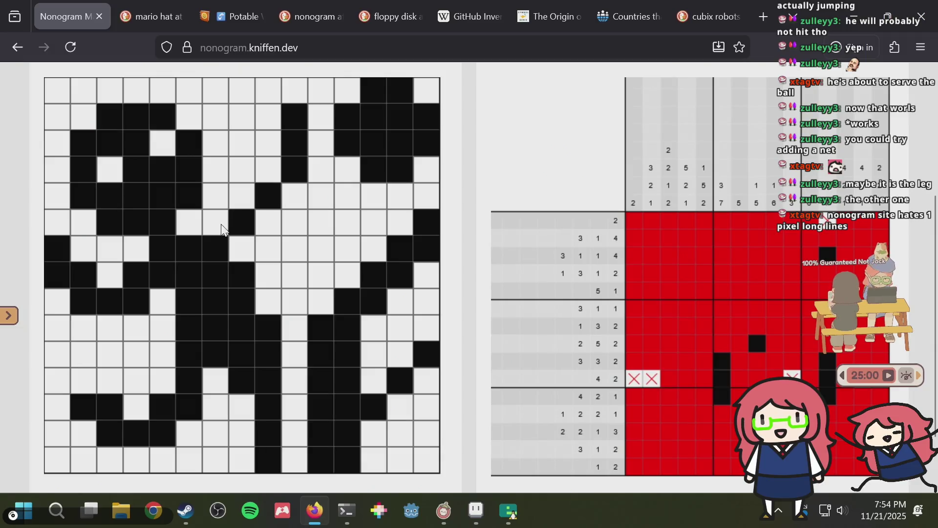
left_click(268, 170)
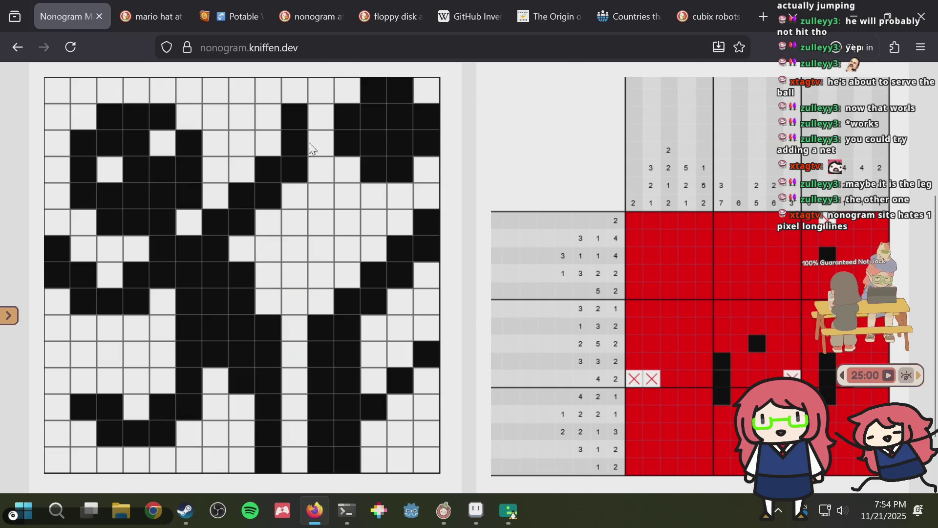
left_click_drag(277, 123, 274, 140)
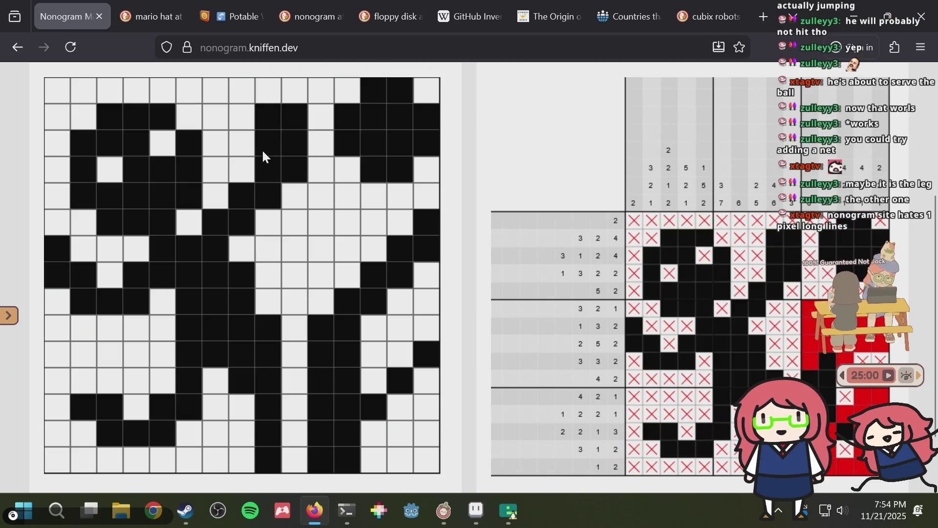
left_click(269, 127)
left_click(268, 127)
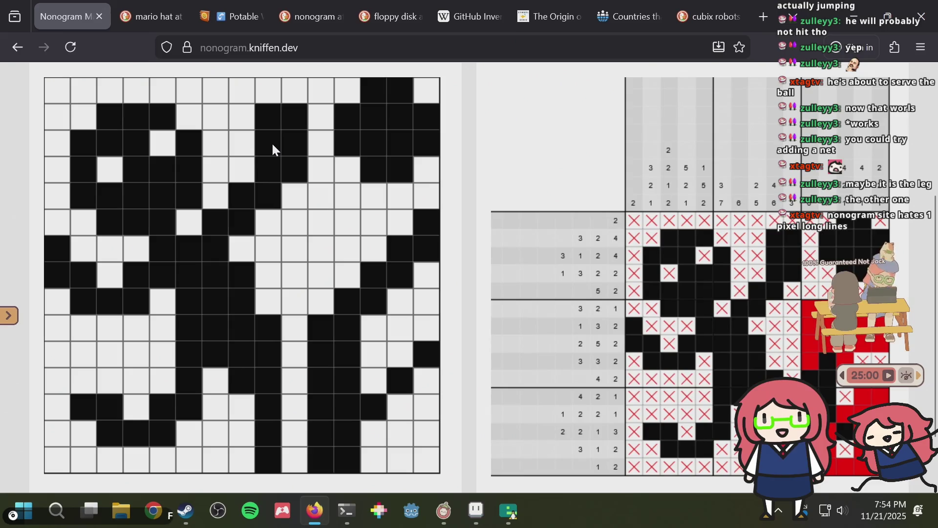
key("alt+Tab")
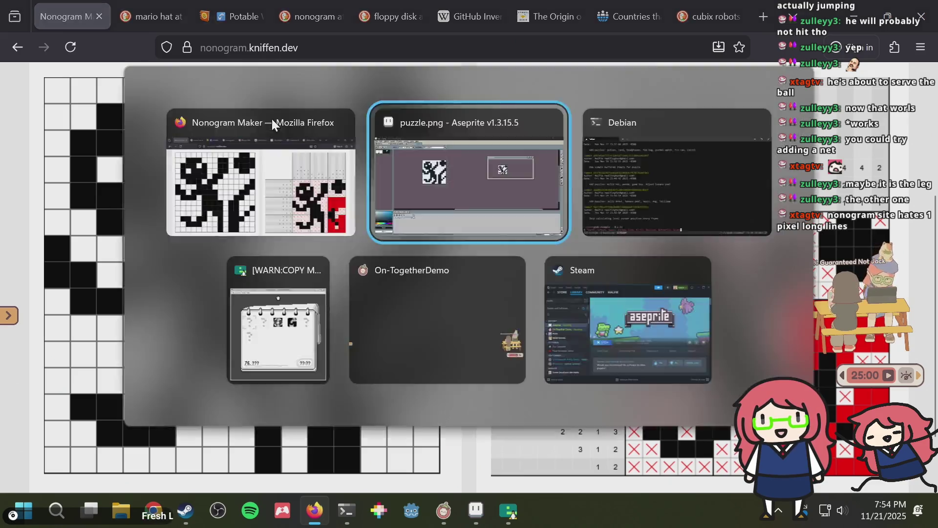
- In puzzle.aseprite, paint two more dark pixels on the sprite
left_click(132, 34)
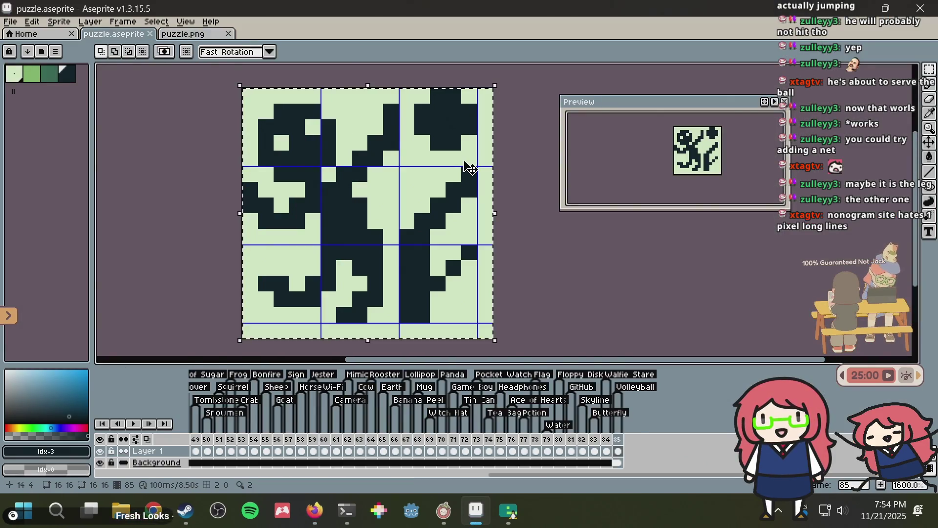
scroll(354, 132, "up", 3)
key("alt+Tab")
key("alt+Tab")
left_click(320, 122)
left_click(321, 82)
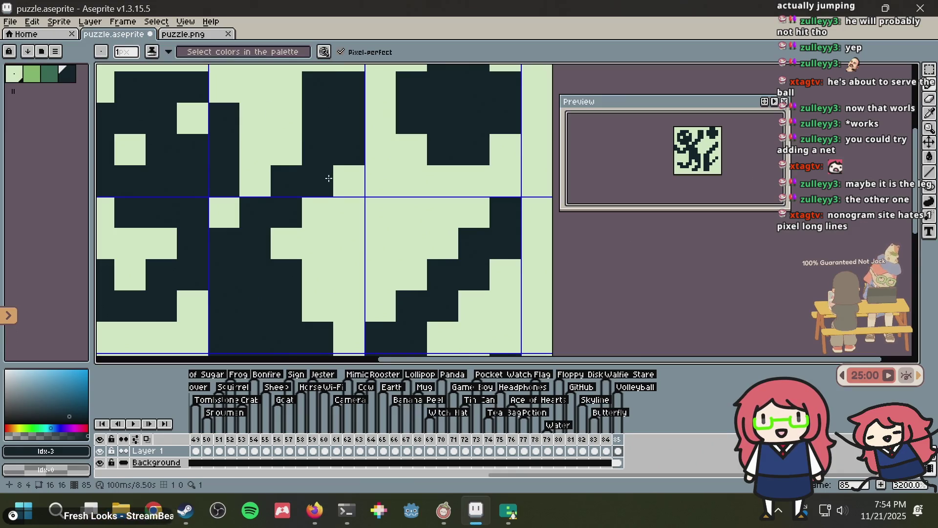
- On the nonogram page, fill and clear a test cell to check the clues
scroll(329, 178, "down", 2)
key("alt+Tab")
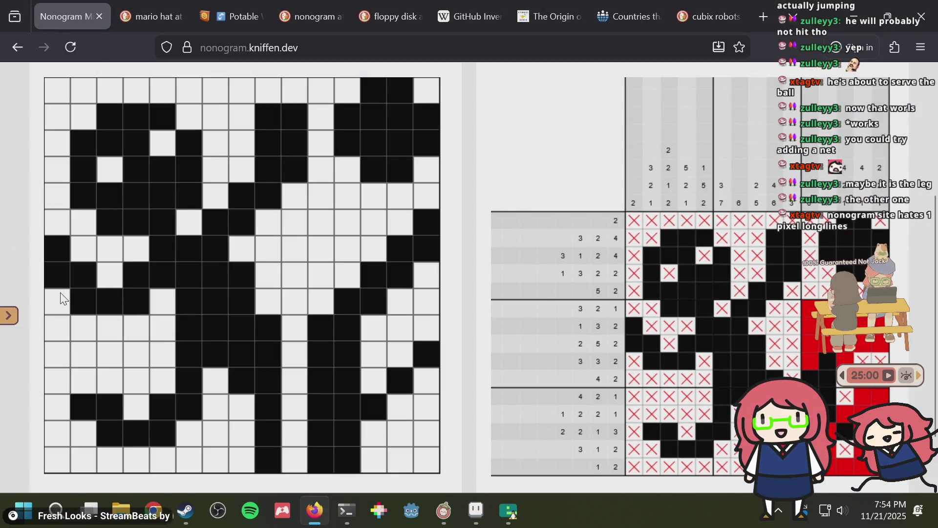
left_click(47, 312)
left_click(48, 313)
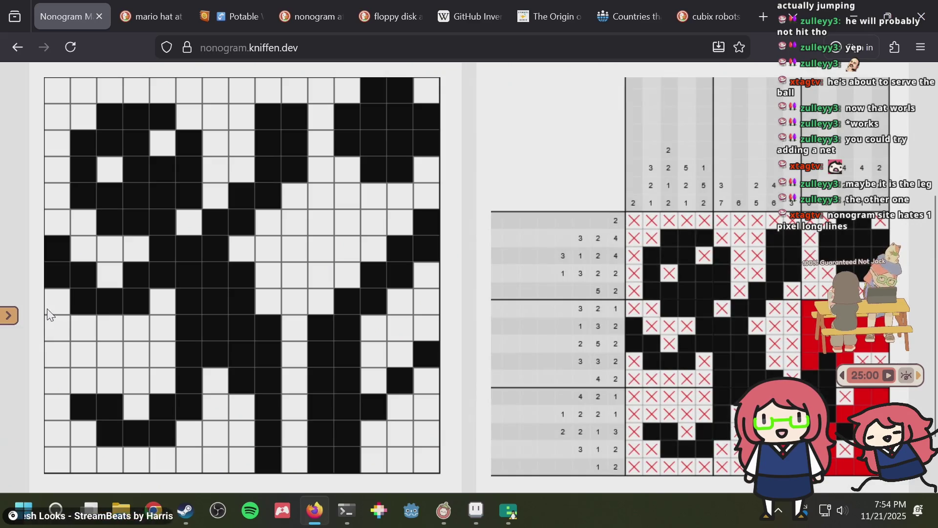
scroll(370, 175, "down", 2)
scroll(369, 176, "up", 2)
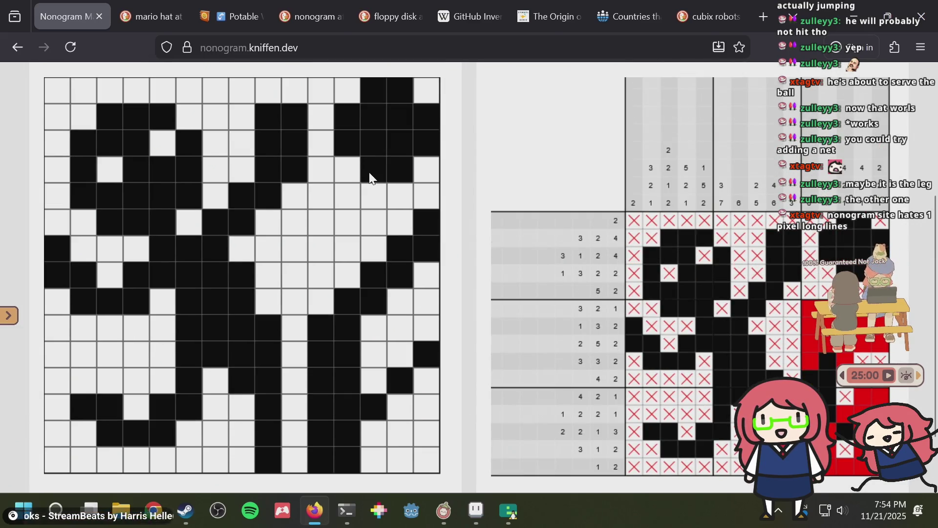
key("alt")
scroll(508, 204, "down", 2)
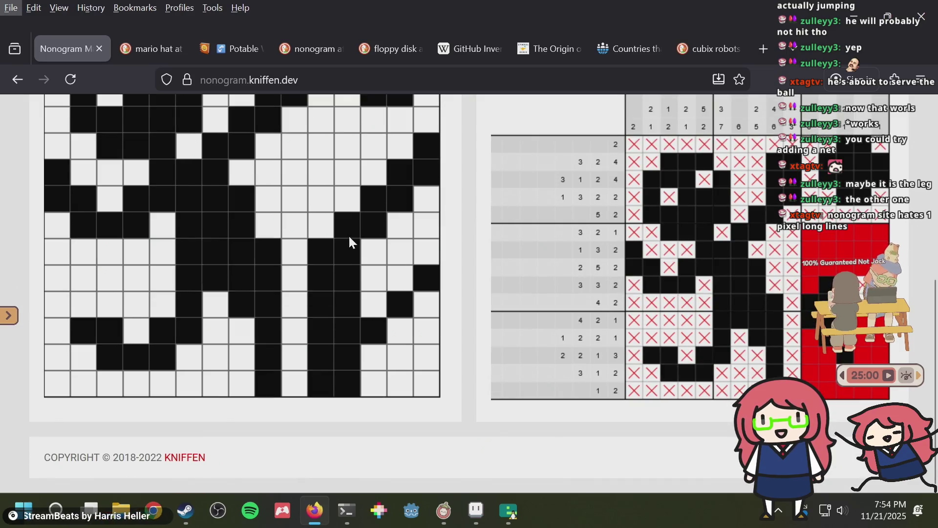
- Fill two cells in the figure's lower part and one on its right side
left_click(330, 227)
left_click(343, 205)
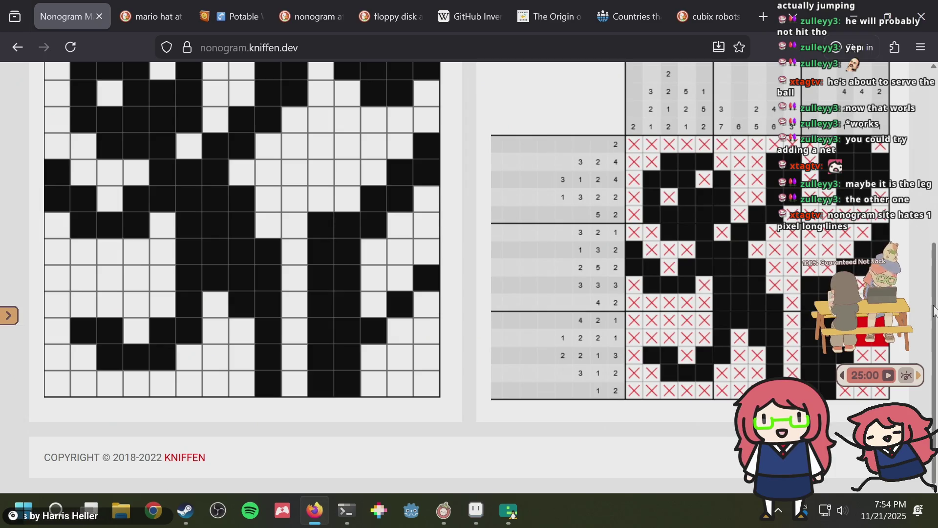
scroll(450, 214, "up", 2)
scroll(684, 340, "down", 1)
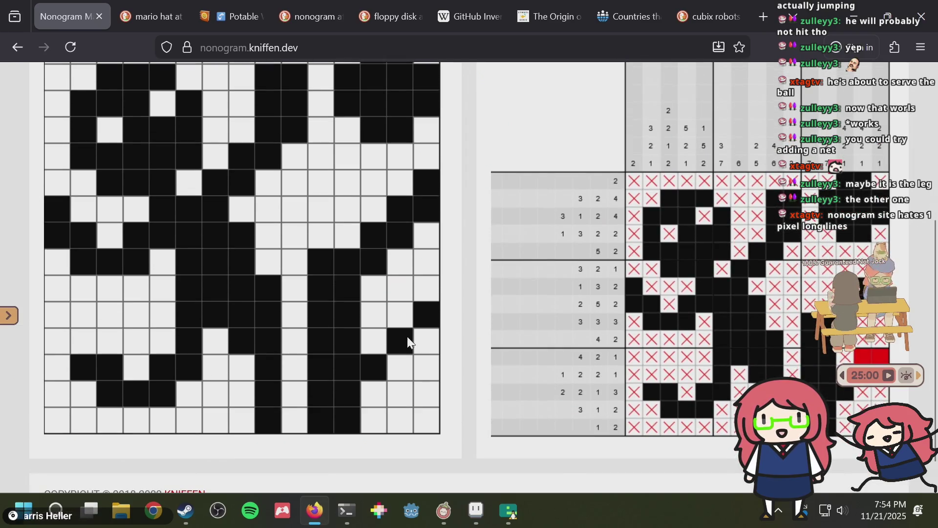
left_click(371, 347)
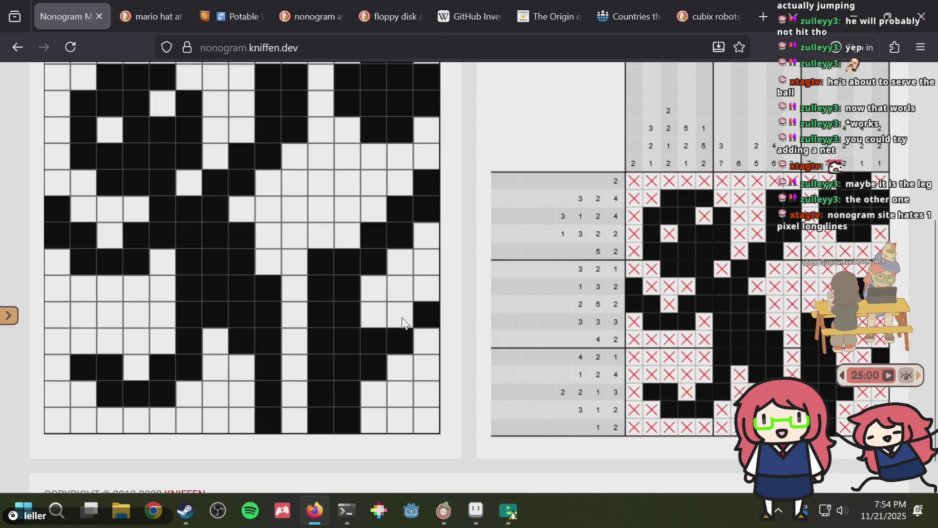
scroll(402, 323, "down", 1)
- Paint another dark pixel on the sprite and save puzzle.aseprite
key("alt+Tab")
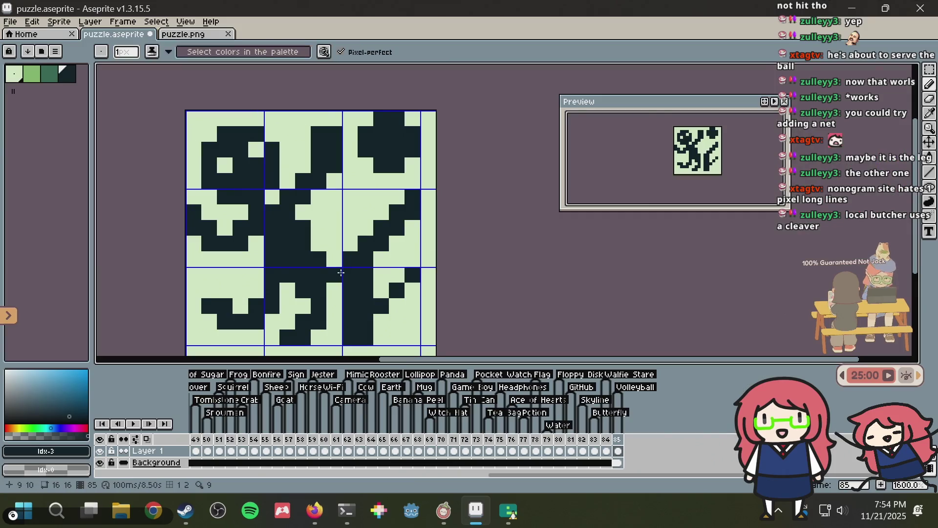
left_click(350, 244)
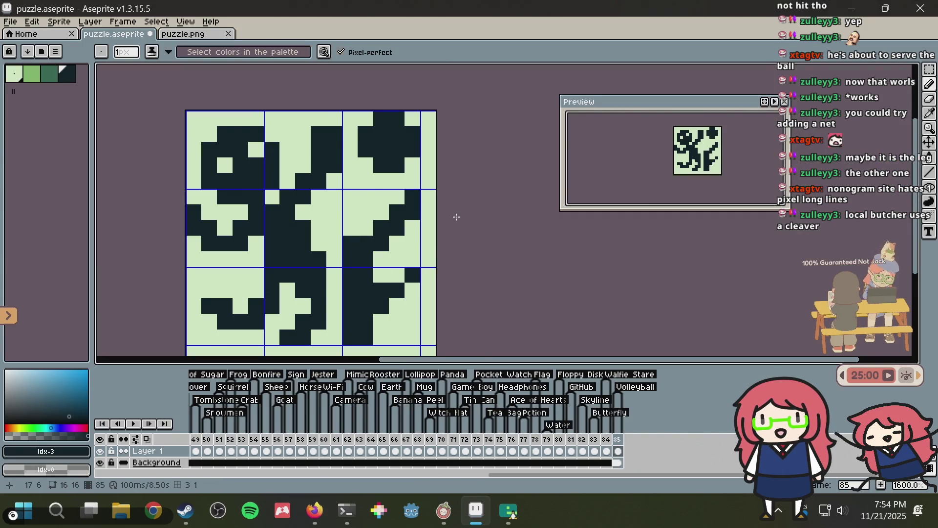
key("ctrl+a")
key("ctrl+s")
- Paste the updated sprite into puzzle.png, save it, and return to the nonogram page
key("m")
key("ctrl+c")
key("ctrl+Tab")
key("ctrl+v")
key("ctrl+s")
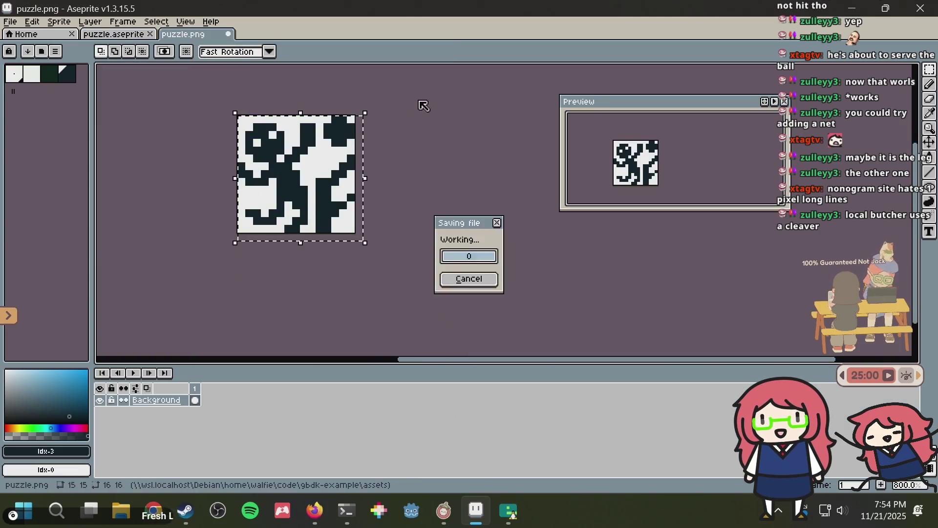
key("alt+Tab")
scroll(367, 132, "up", 6)
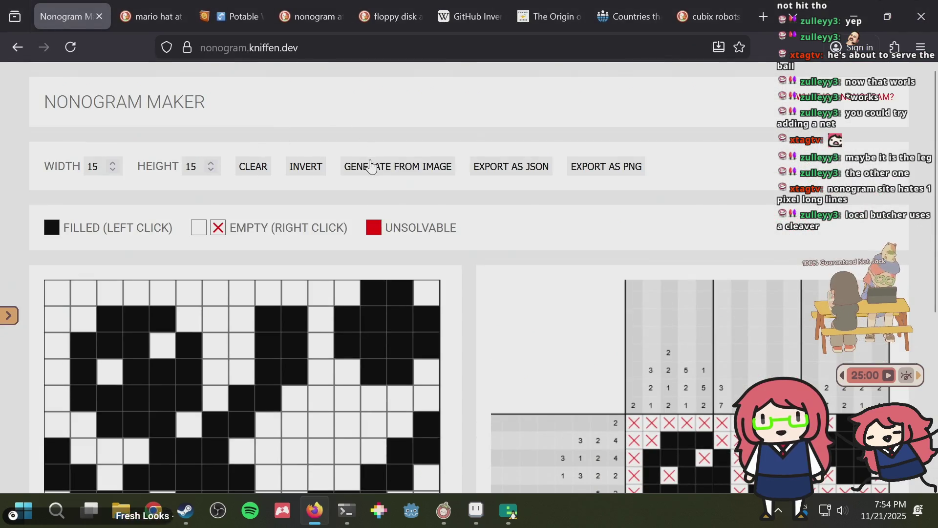
- Rebuild the 15×15 grid from the updated puzzle.png
left_click(371, 166)
key("Return")
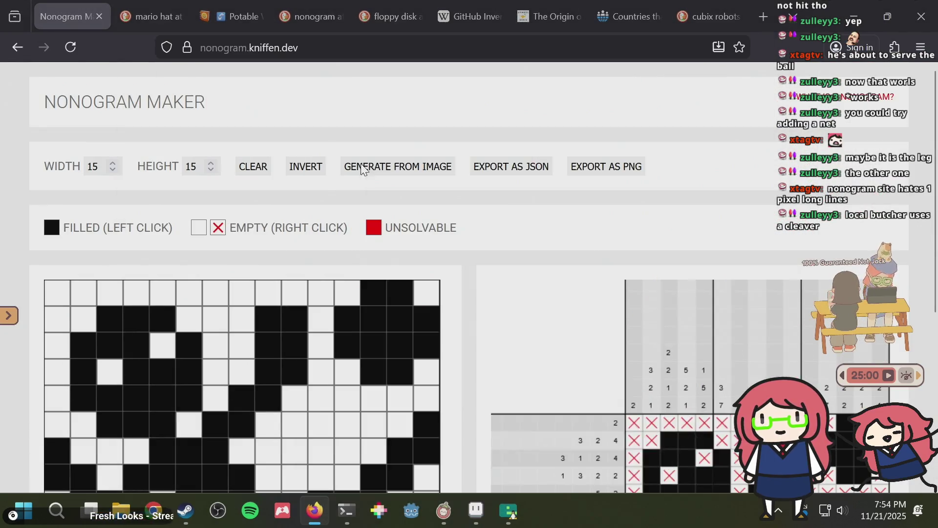
scroll(362, 169, "down", 5)
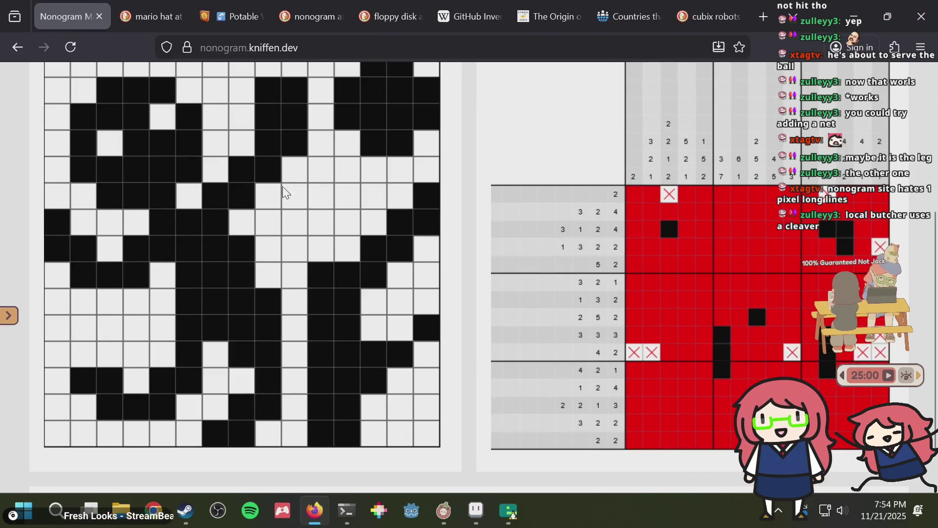
- Inspect the solver's result and clear a filled cell in the second row
scroll(298, 200, "up", 2)
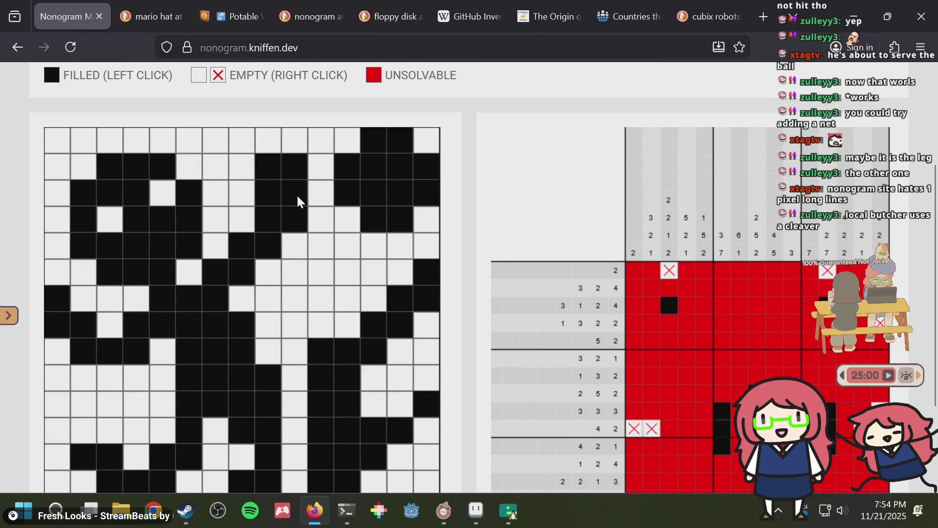
scroll(278, 191, "down", 3)
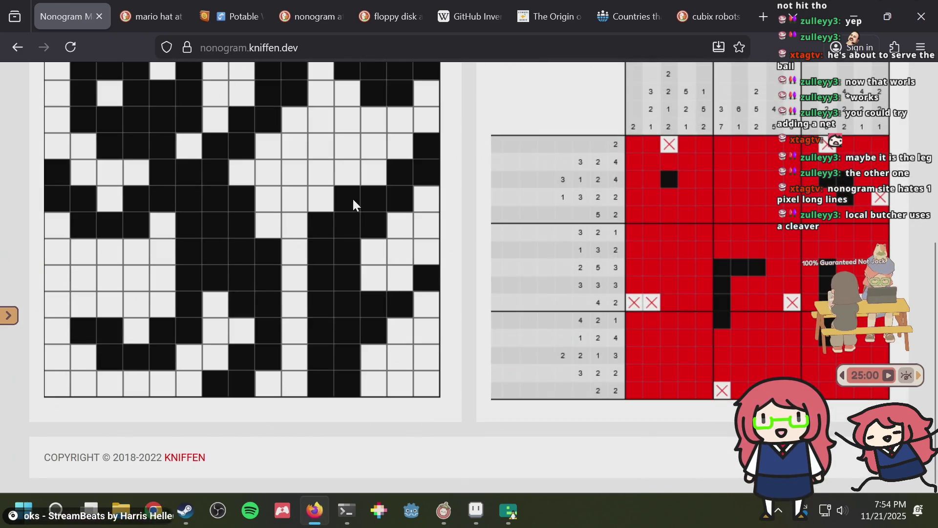
scroll(194, 146, "up", 2)
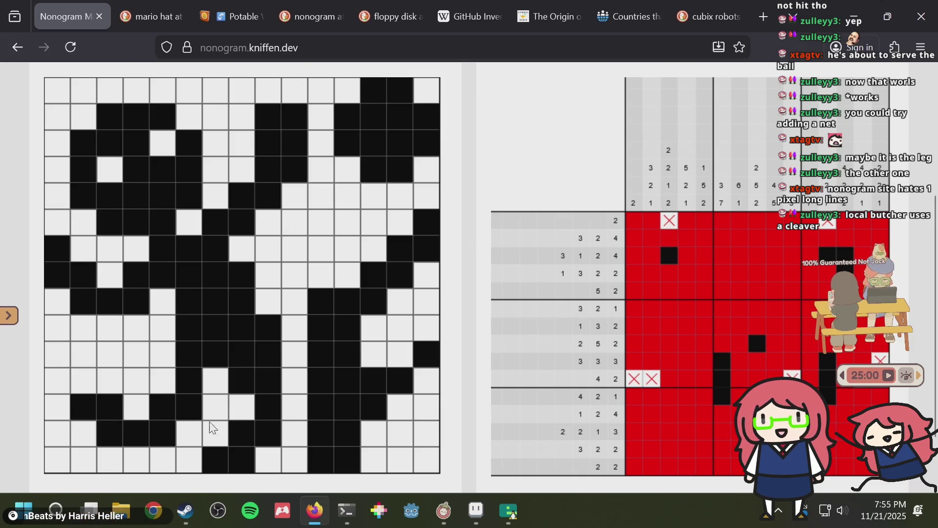
scroll(183, 421, "down", 2)
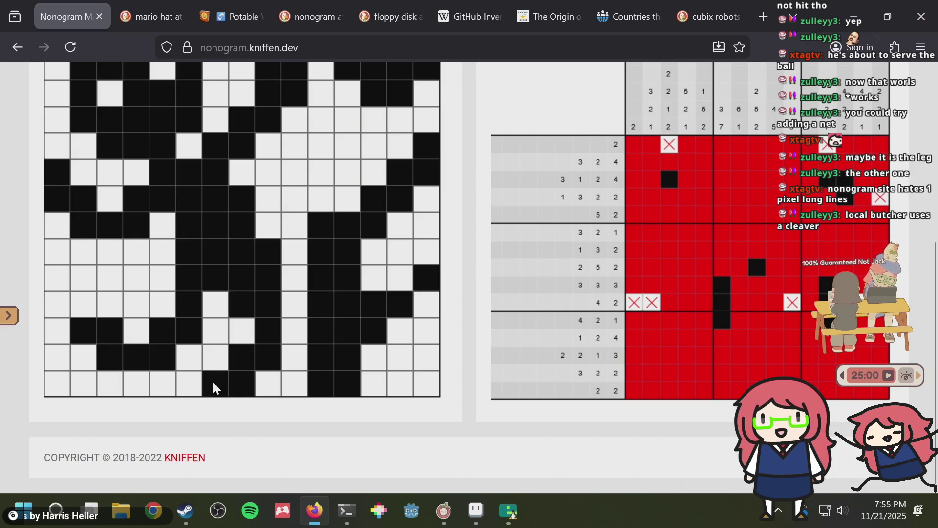
scroll(203, 312, "up", 4)
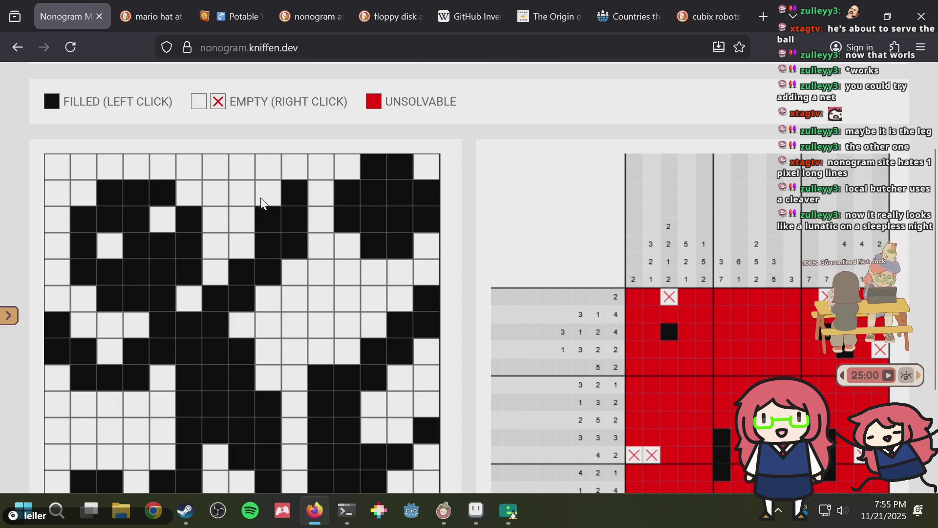
left_click(300, 192)
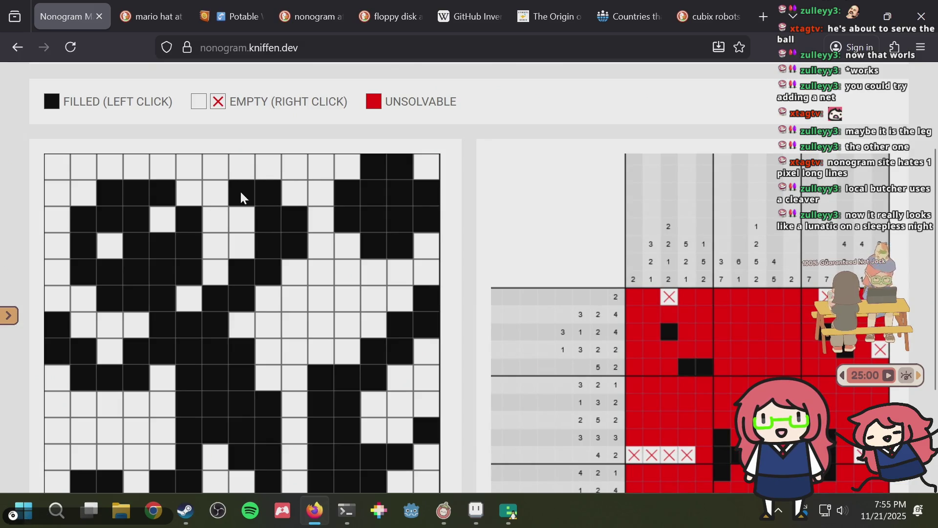
scroll(196, 250, "down", 3)
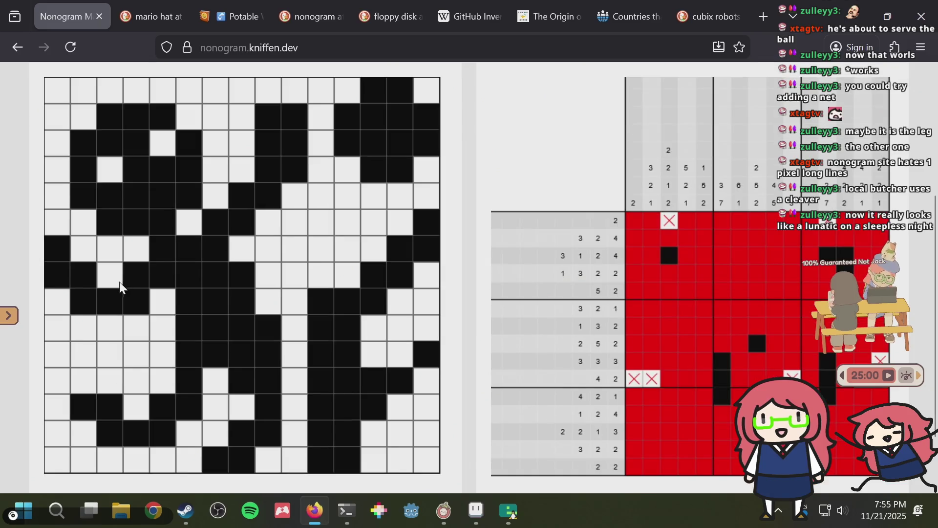
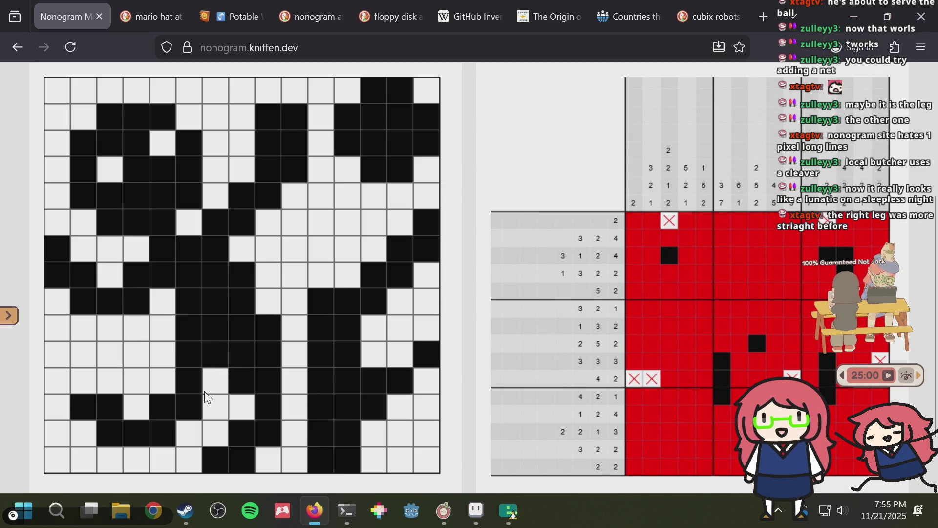
- Toggle three cells in the figure's lower-left and bottom rows so the solver finds a solution
left_click(85, 415)
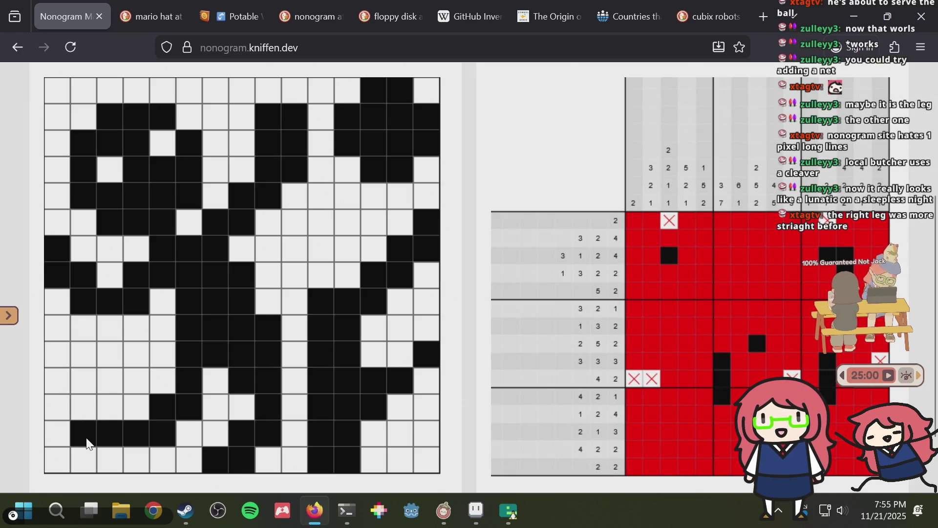
left_click(108, 409)
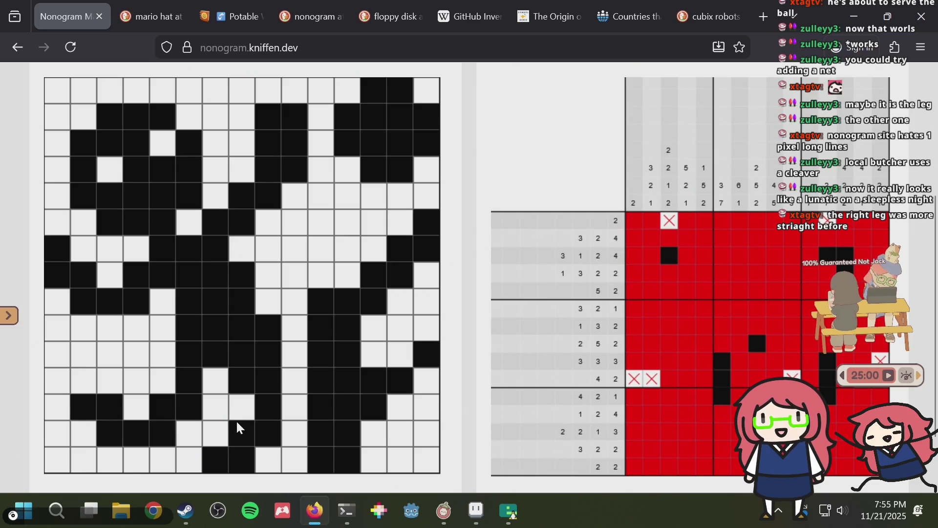
left_click(207, 460)
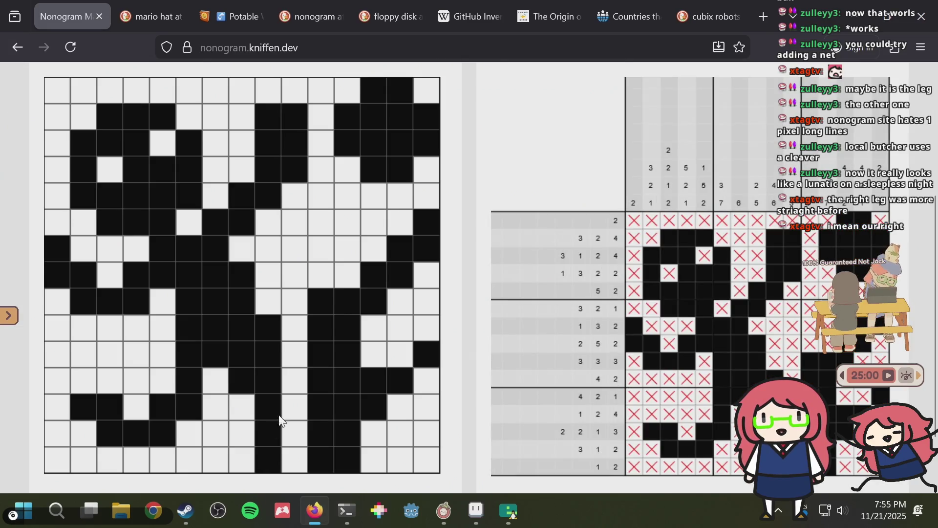
- Bring Aseprite forward and select the whole puzzle sprite
scroll(294, 430, "down", 2)
left_click(476, 510)
key("ctrl+a")
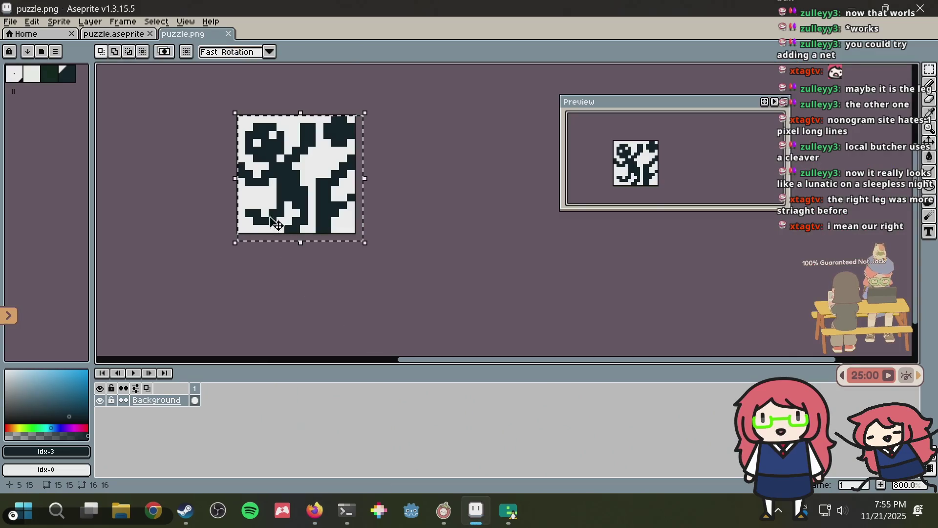
- In puzzle.aseprite, shift the 2x2 block at the figure's foot up and right
left_click(103, 35)
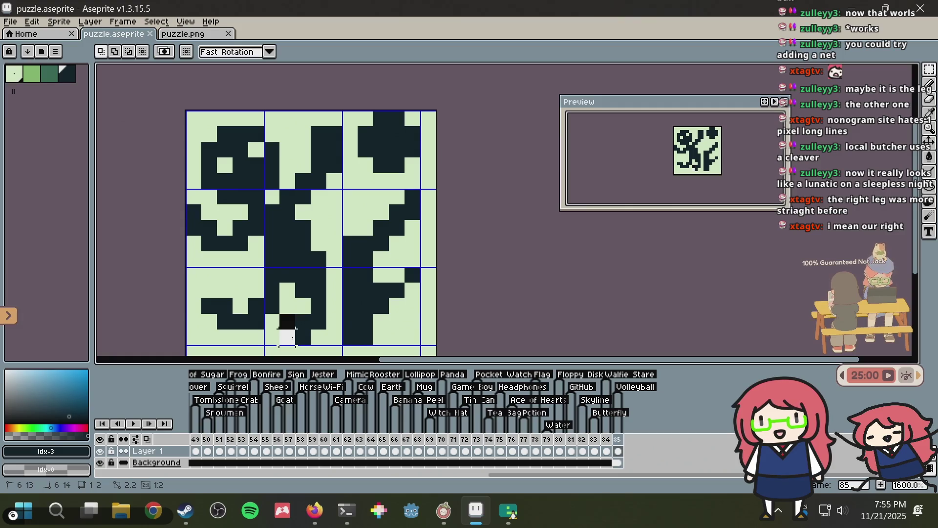
mouse_move(279, 314)
left_mouse_down()
mouse_move(312, 347)
mouse_move(326, 317)
left_mouse_up()
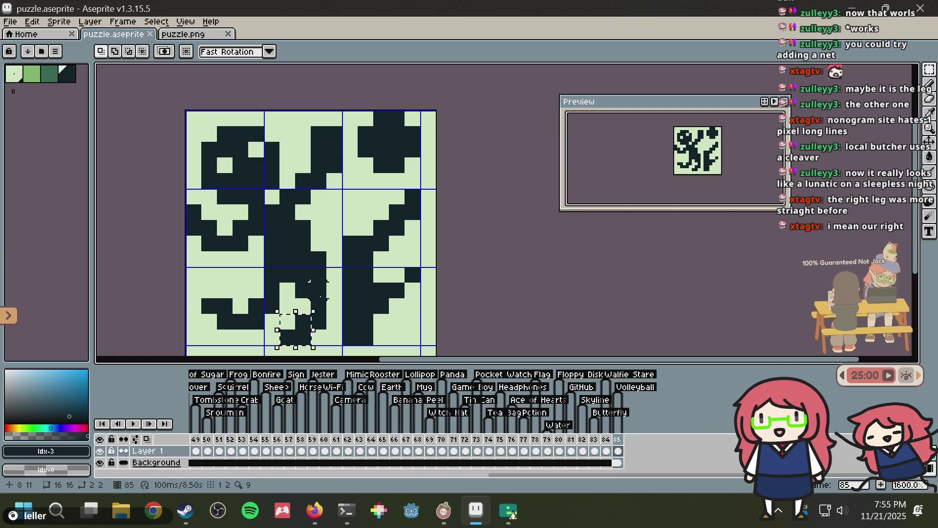
key("ctrl+d")
key("b")
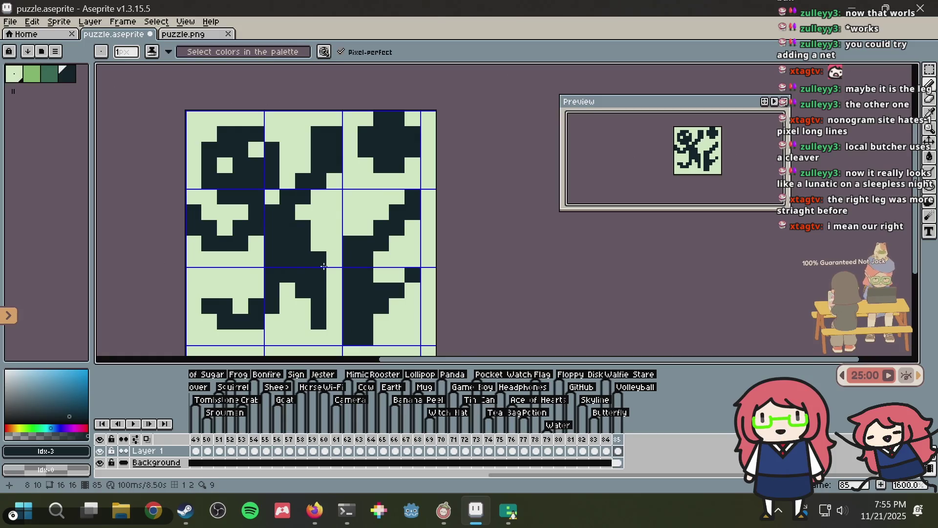
- Erase a pixel near the foot, darken two leg pixels, and save the sprite
key("alt+Tab")
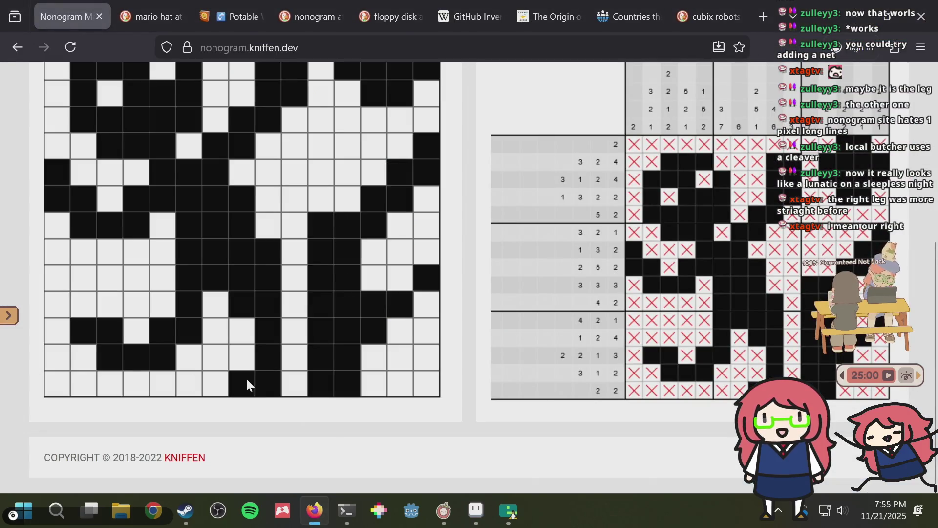
key("alt+Tab")
right_click(267, 327)
left_click(303, 337)
left_click(318, 337)
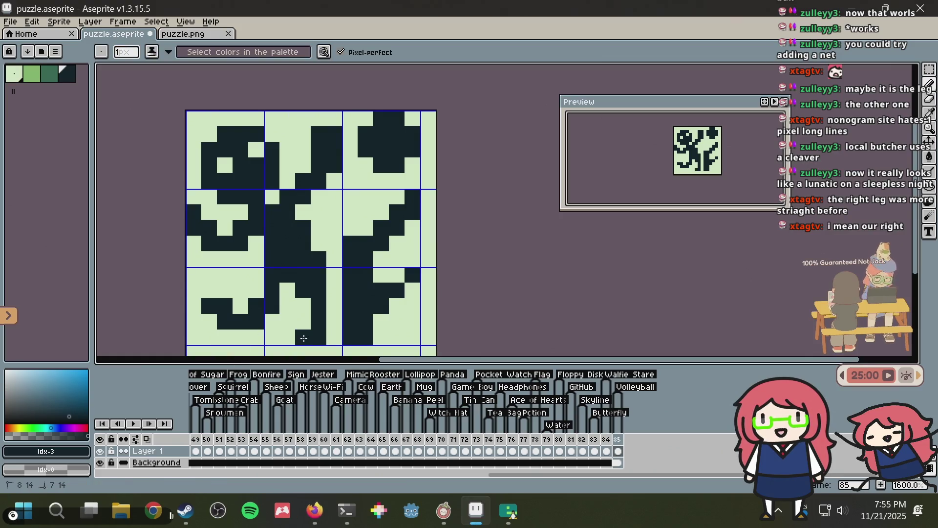
key("ctrl+s")
- In Nonogram Maker, fill a leg cell and toggle a bottom-row cell to test solvability
key("alt+Tab")
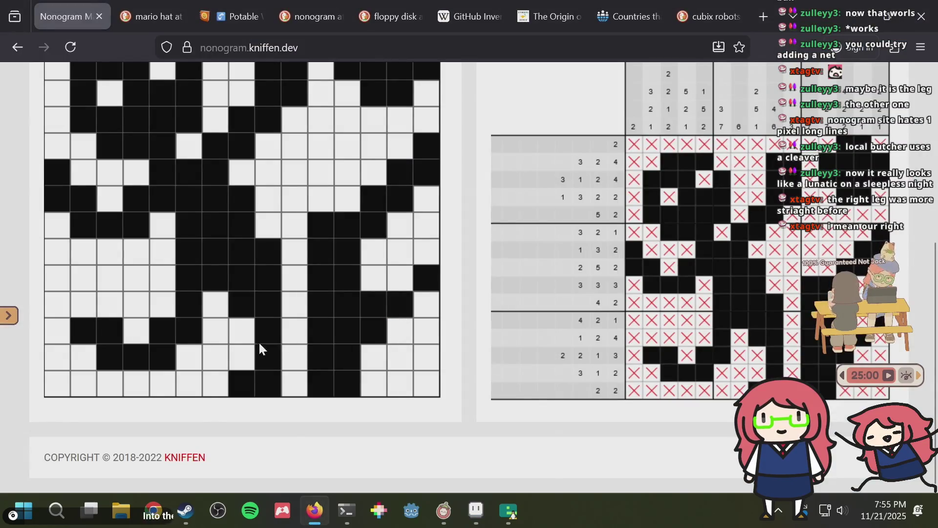
key("alt+Tab")
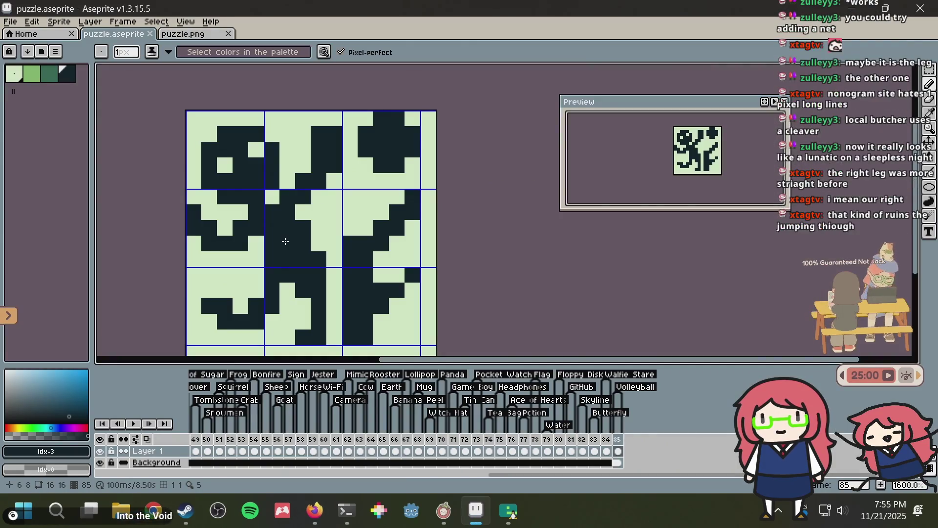
scroll(283, 242, "down", 4)
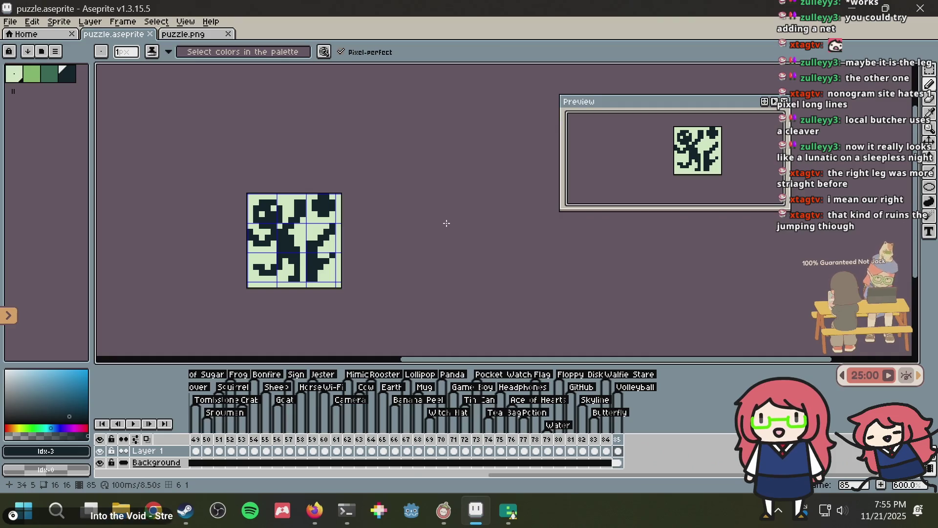
key("alt+Tab")
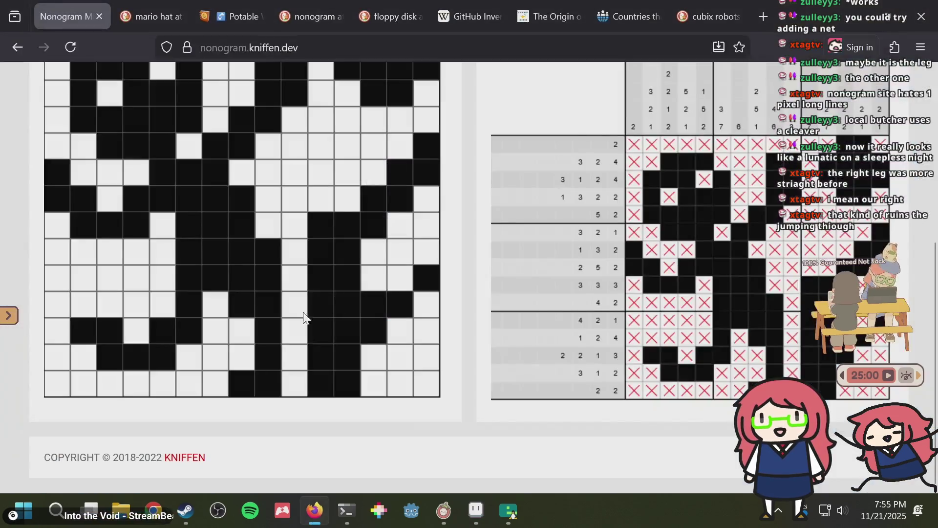
left_click(240, 353)
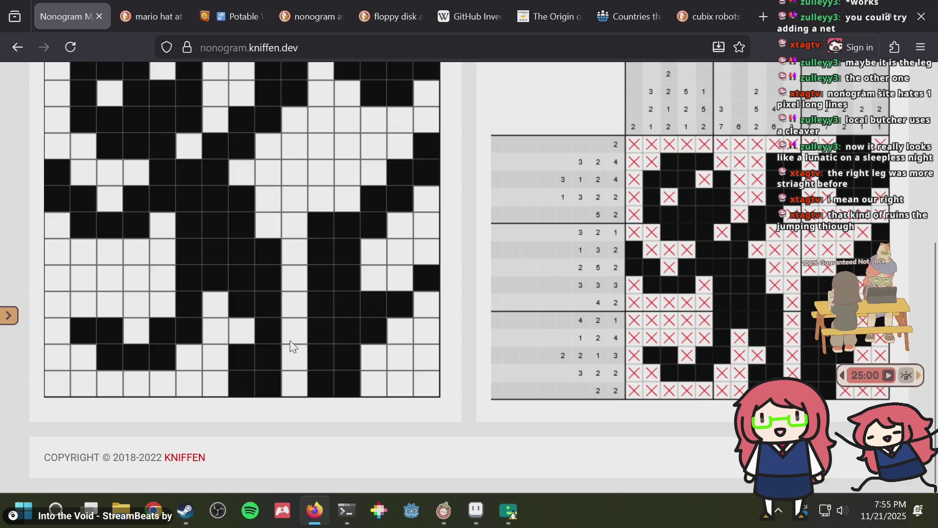
left_click(261, 379)
left_click(262, 379)
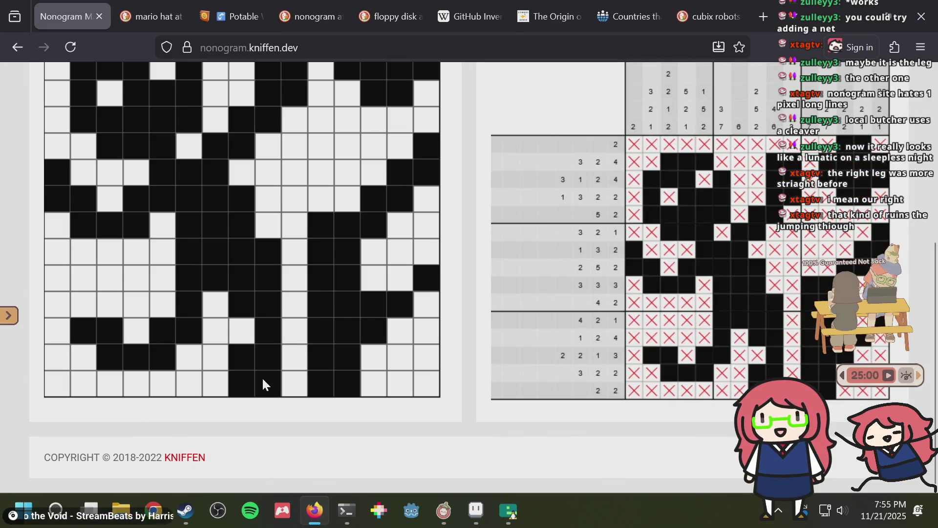
left_click(262, 382)
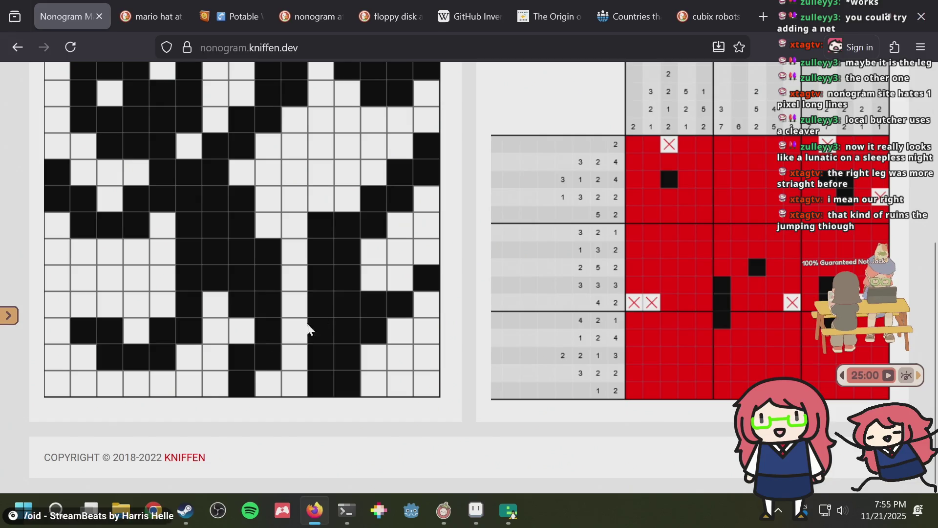
- Repaint two pixels near the figure's bottom, then retest a bottom-row cell in the solver
key("alt+Tab")
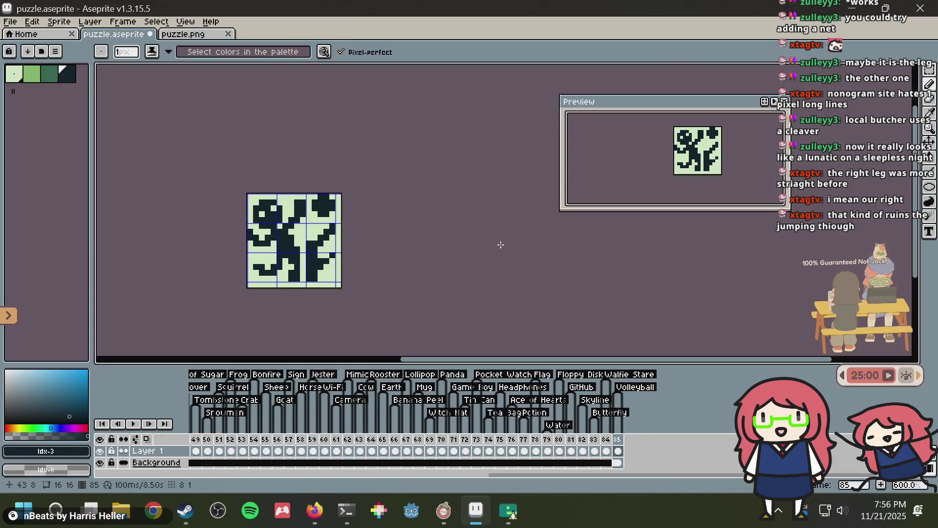
key("alt+Tab")
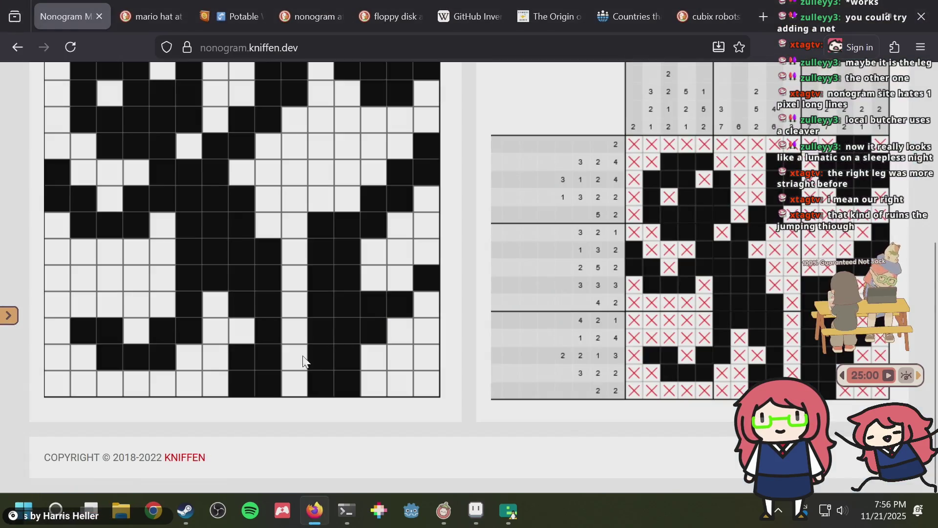
key("alt+Tab")
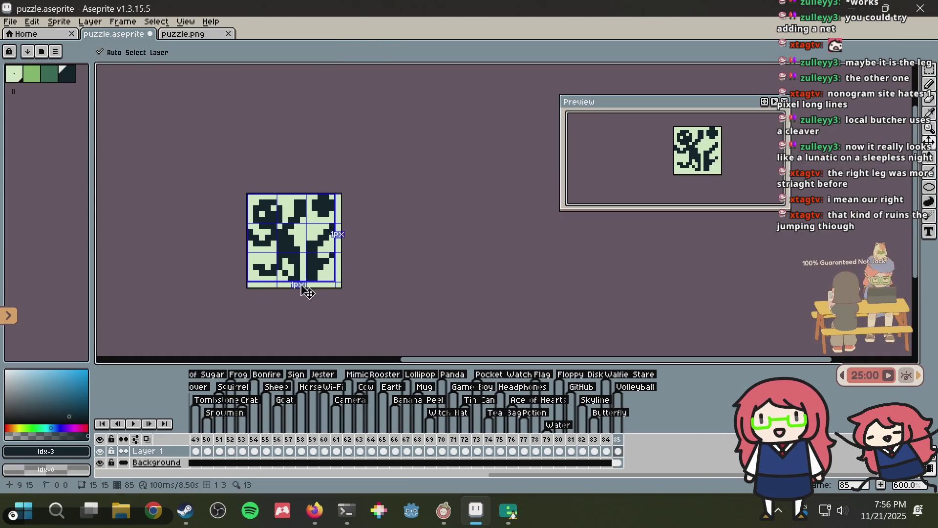
left_click_drag(285, 274, 286, 278)
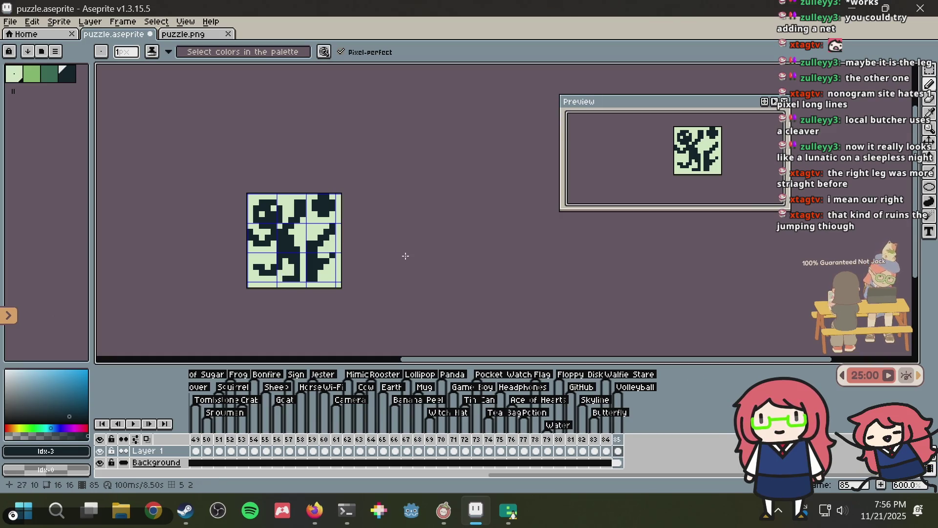
key("alt+Tab")
left_click(223, 386)
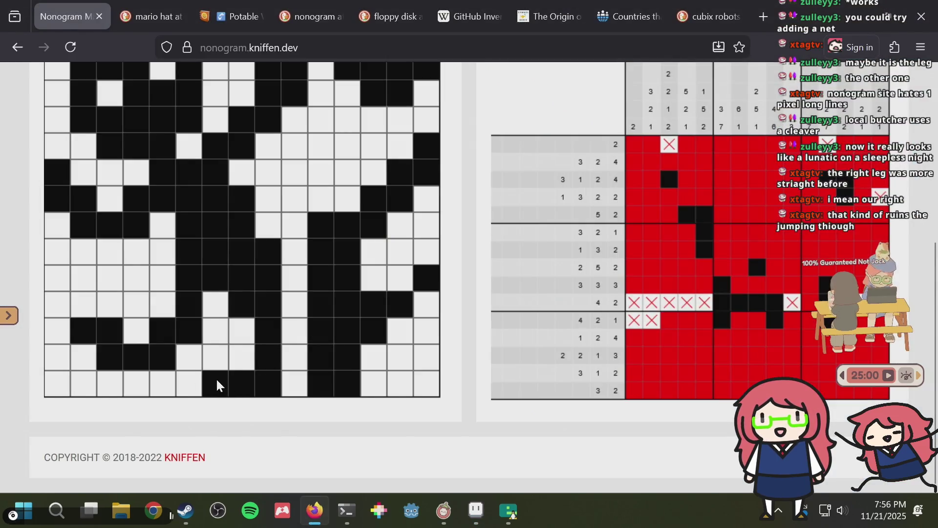
left_click(221, 380)
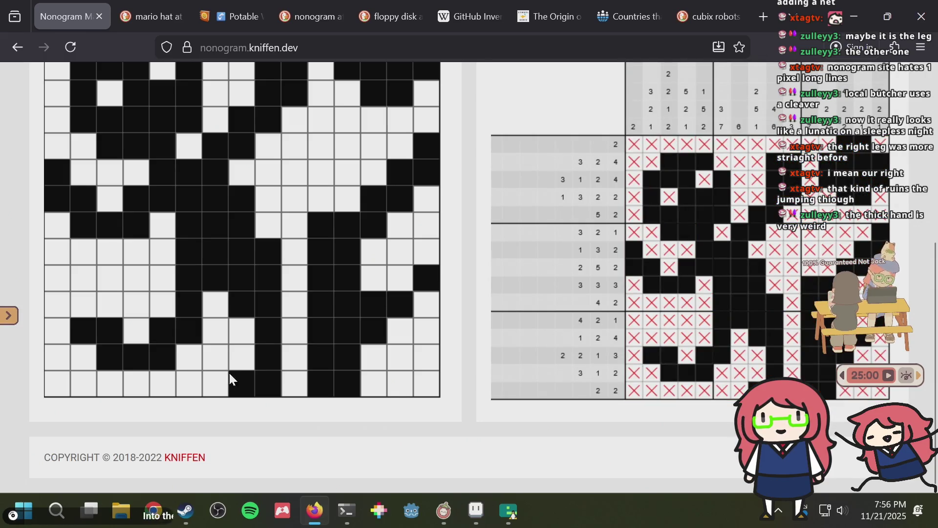
key("alt+Tab")
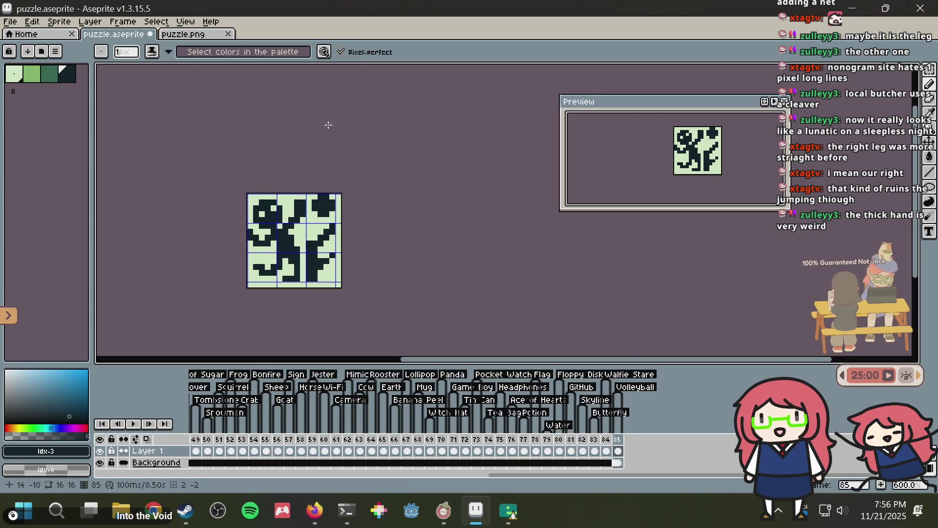
key("alt+Tab")
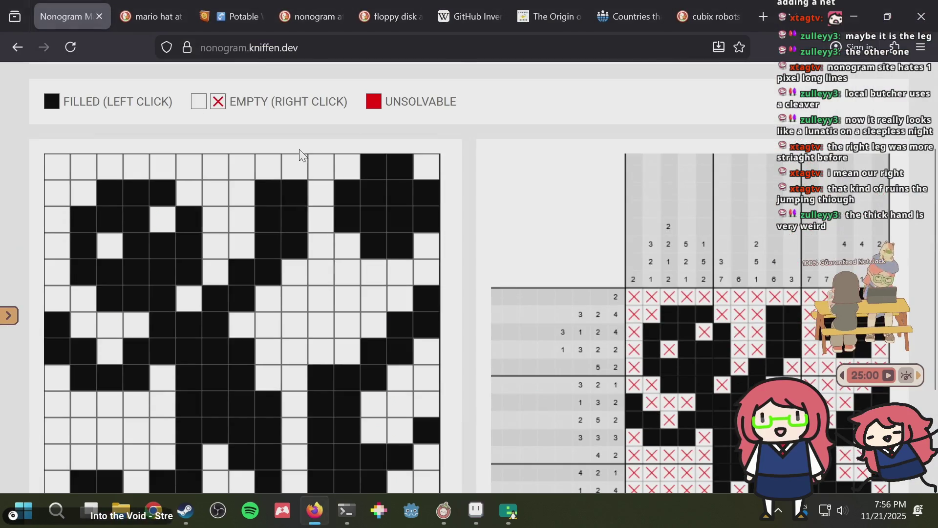
- Clear a fourth-row cell and move the second-row gap to a neighbouring cell, keeping the solver non-red
left_click(300, 190)
scroll(300, 190, "down", 3)
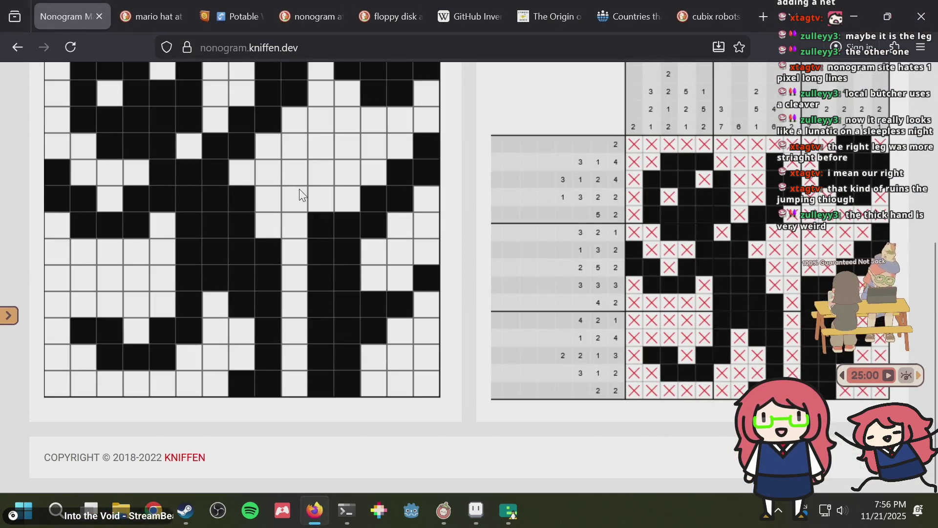
scroll(300, 192, "up", 2)
left_click(297, 122)
left_click(299, 172)
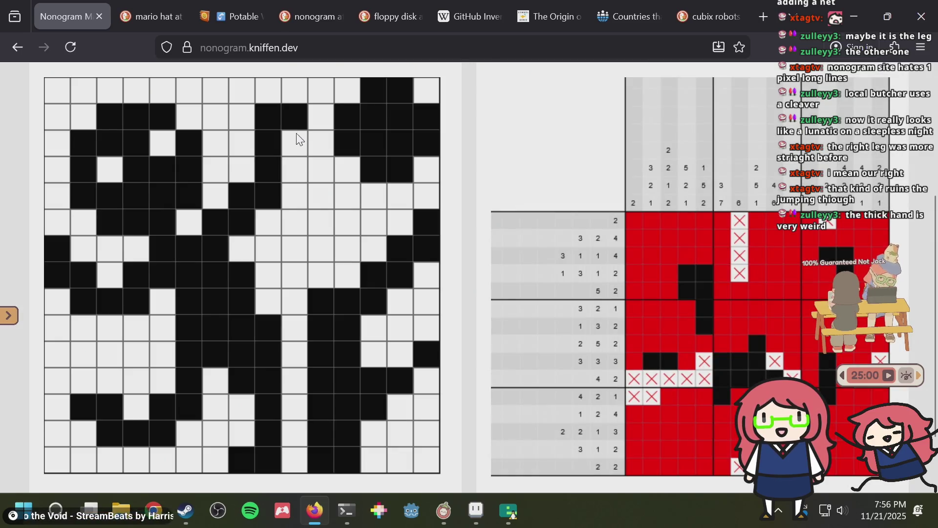
left_click(301, 118)
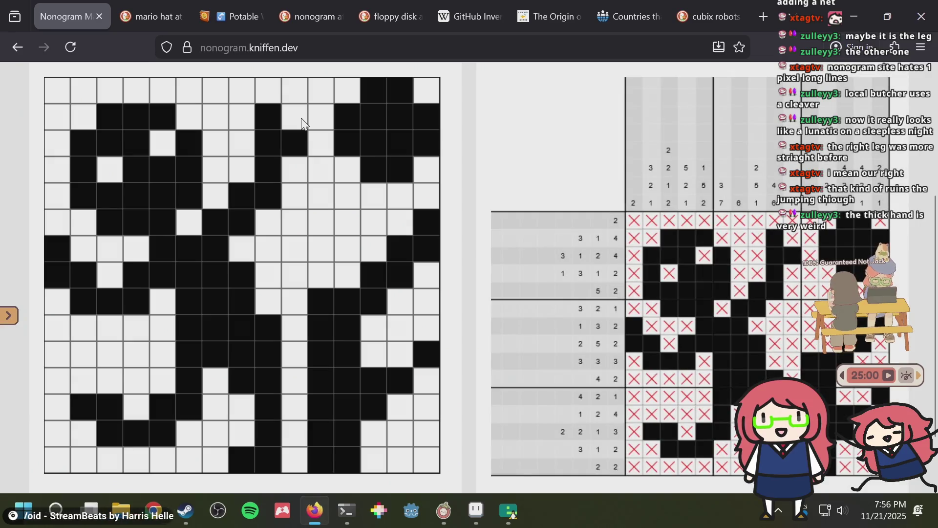
left_click(298, 120)
left_click(269, 120)
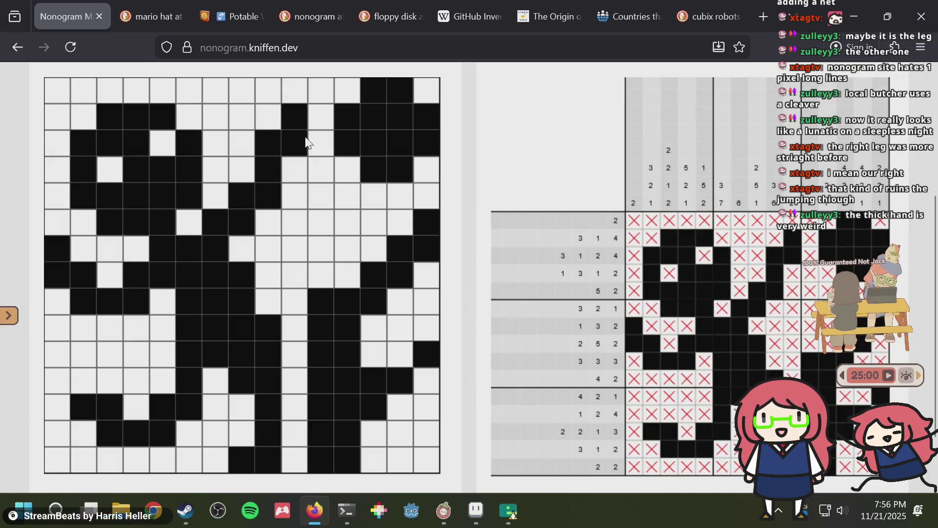
scroll(778, 272, "down", 2)
scroll(777, 272, "up", 2)
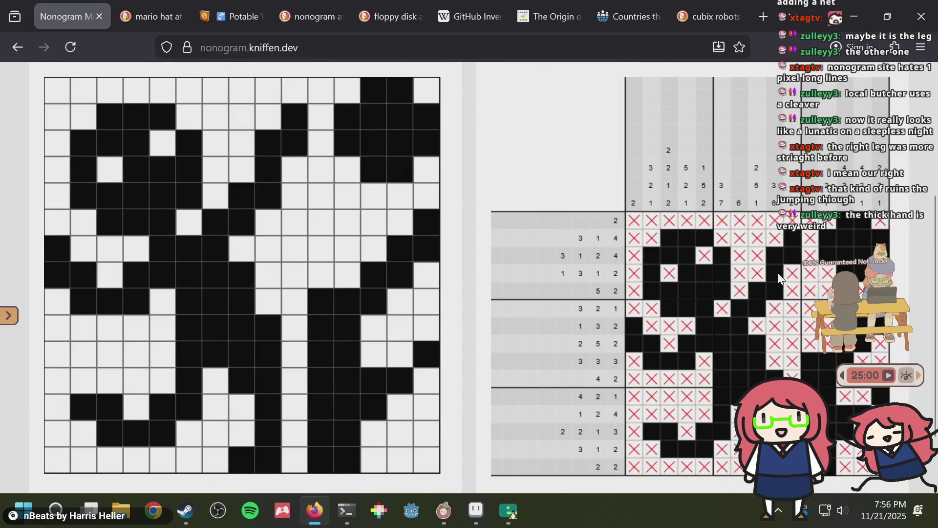
key("alt+Tab")
scroll(274, 166, "up", 4)
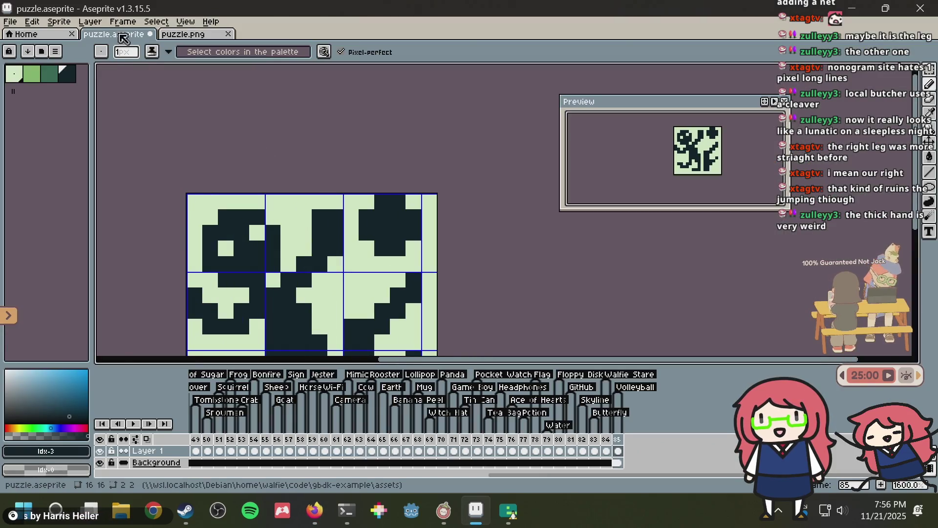
- Pick the light background colour and compare the sprite against the nonogram page
scroll(303, 209, "up", 1)
left_click(311, 231, "alt")
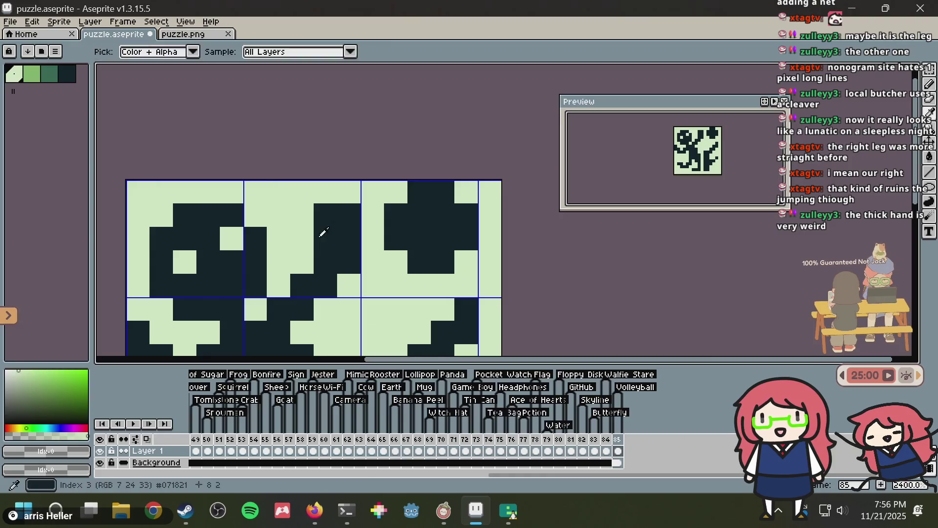
key("alt+Tab")
key("alt+Tab")
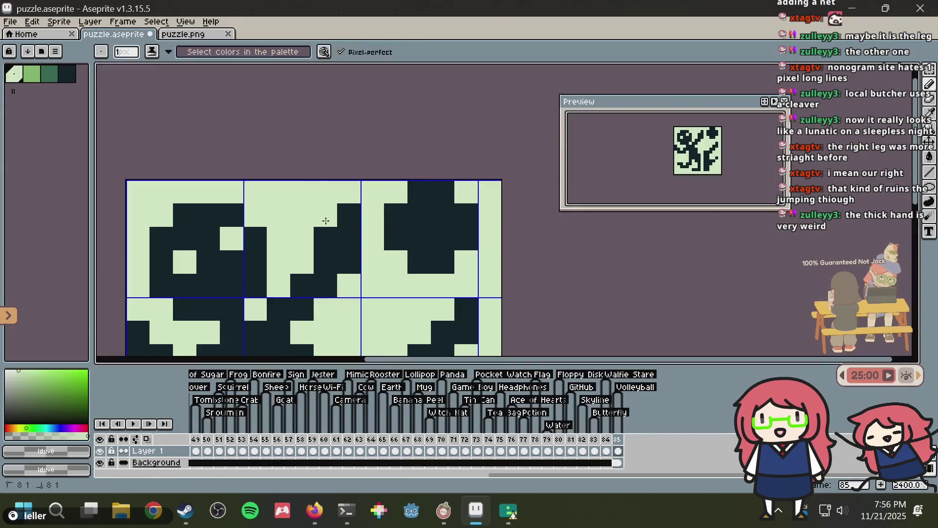
key("alt+Tab")
key("alt+Tab")
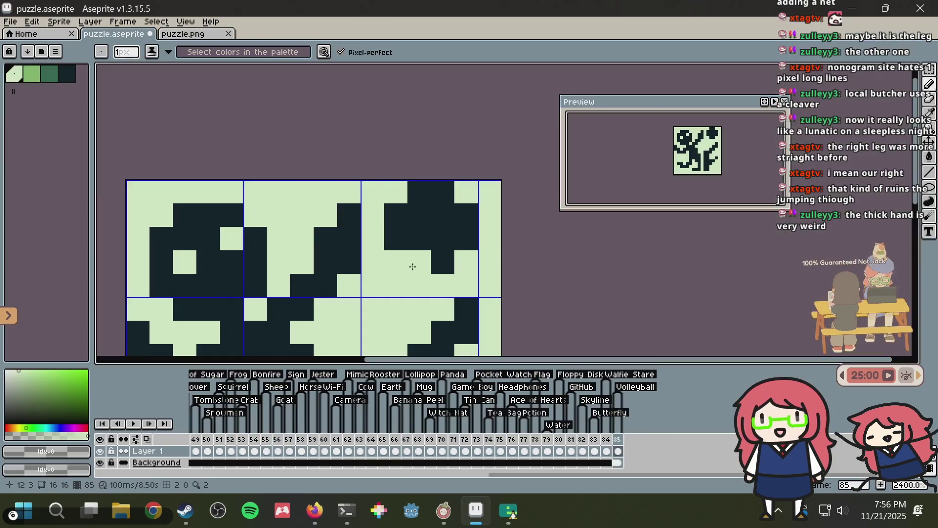
key("alt+Tab")
key("alt+Tab")
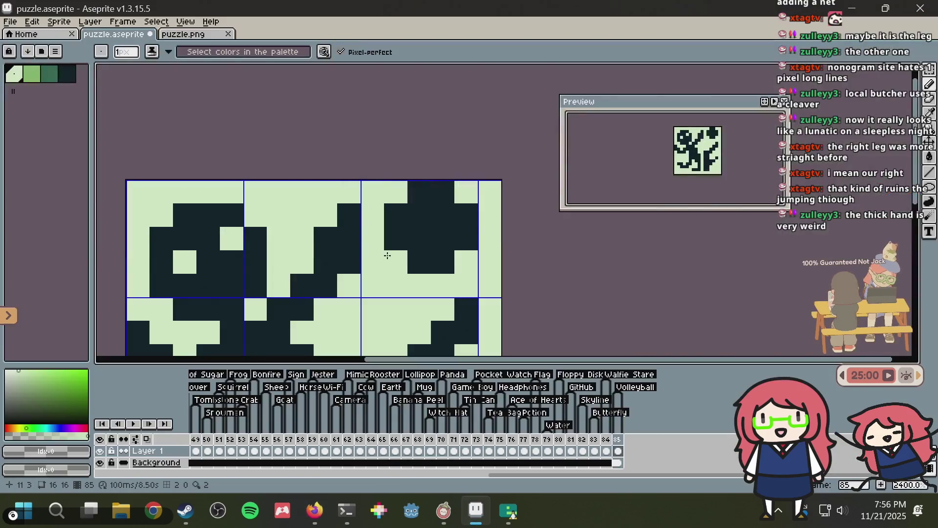
- Save puzzle.aseprite and bring up the exported puzzle.png
key("alt+Tab")
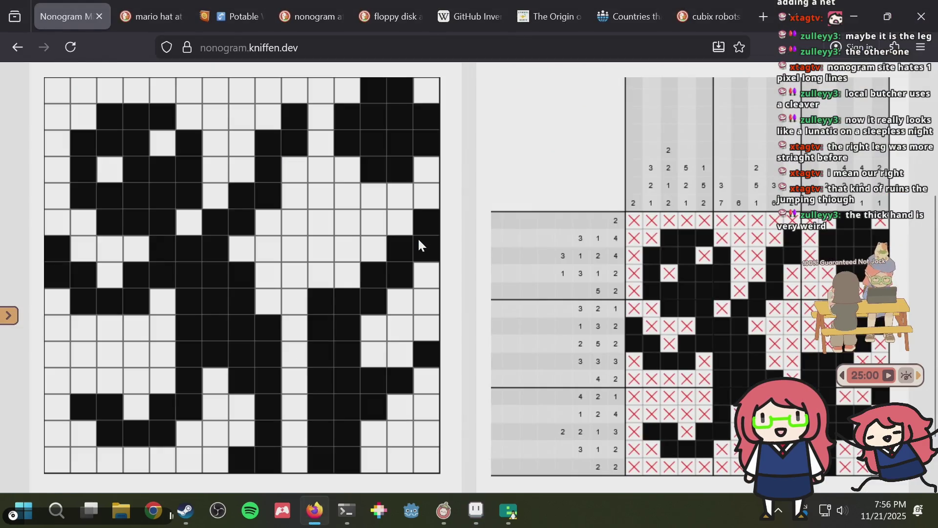
key("alt+Tab")
scroll(419, 239, "down", 1)
scroll(419, 240, "down", 3)
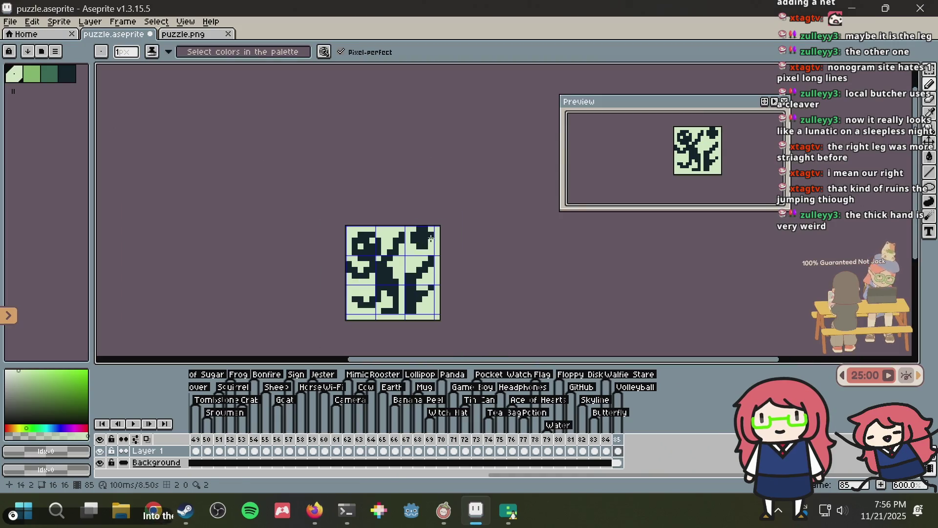
key("ctrl+s")
left_click(196, 36)
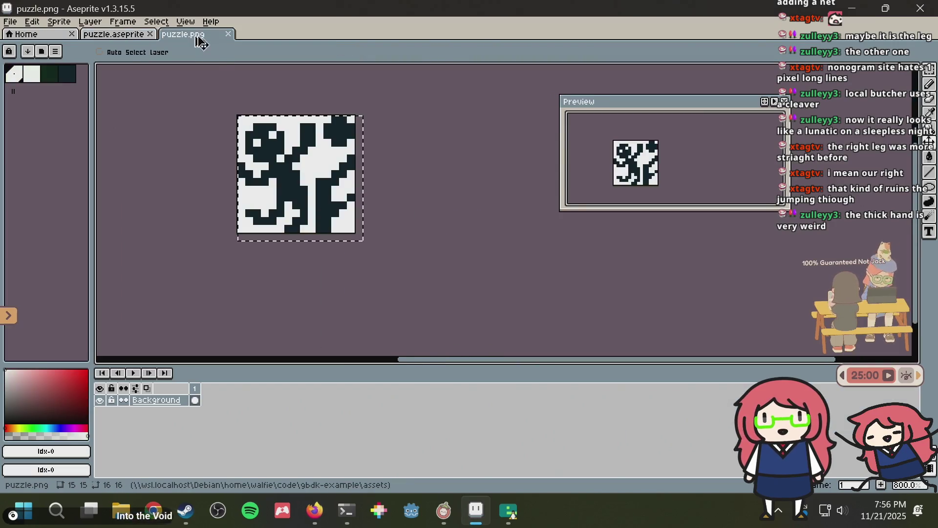
key("i")
key("alt+Tab")
scroll(350, 320, "down", 2)
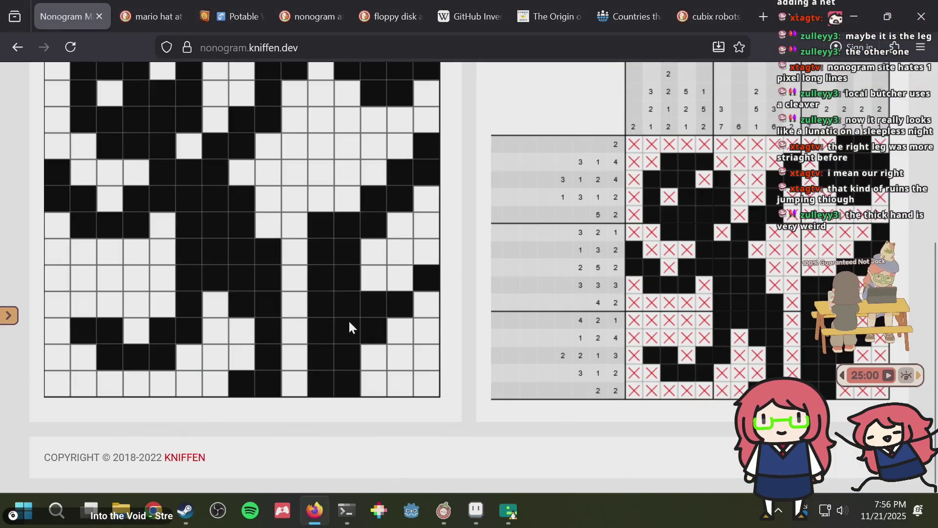
- Clear the selection on puzzle.png, then select the whole puzzle sprite canvas with the Pencil active
key("alt+Tab")
key("m")
scroll(299, 209, "up", 1)
key("ctrl+d")
left_click(117, 34)
key("b")
scroll(386, 296, "up", 2)
key("ctrl+a")
- Select all of puzzle.png, start Generate From Image in Nonogram Maker, and scroll to the clues
left_click(175, 34)
key("ctrl+a")
key("alt+Tab")
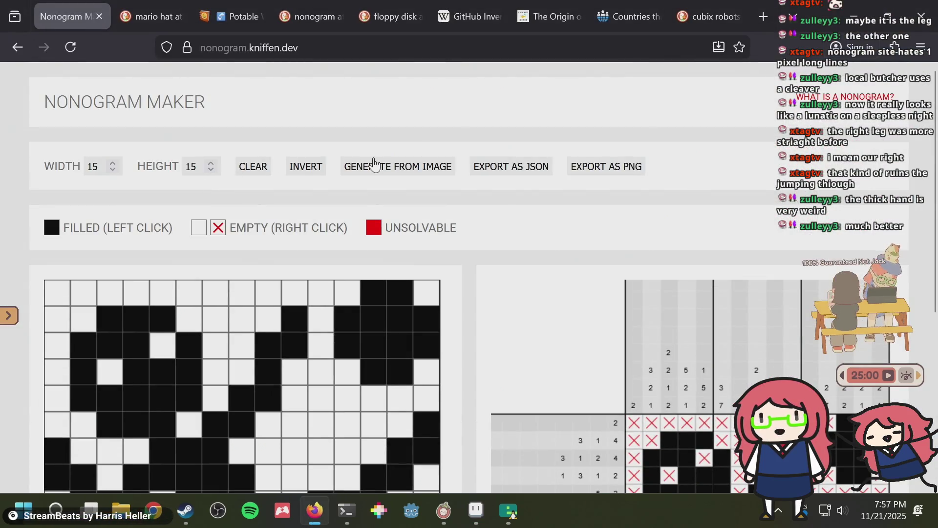
left_click(442, 172)
key("Escape")
scroll(493, 198, "down", 6)
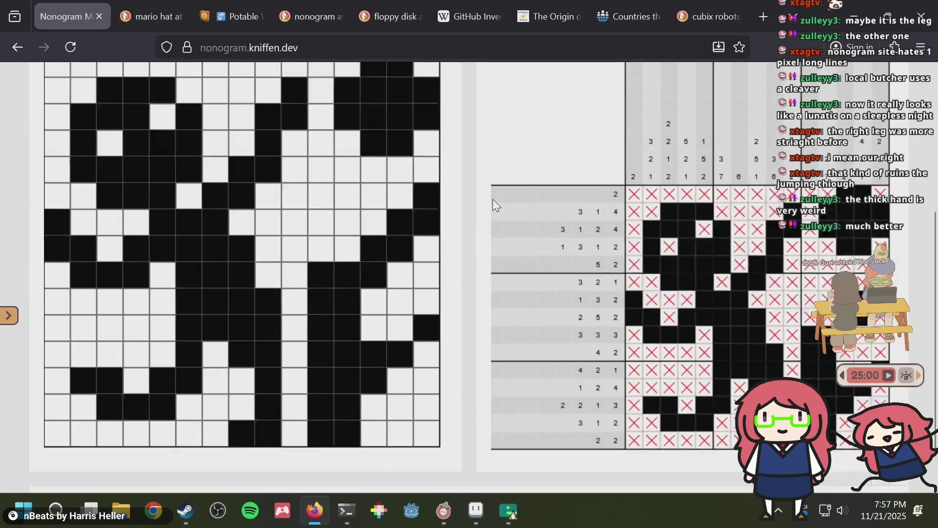
key("alt+Tab")
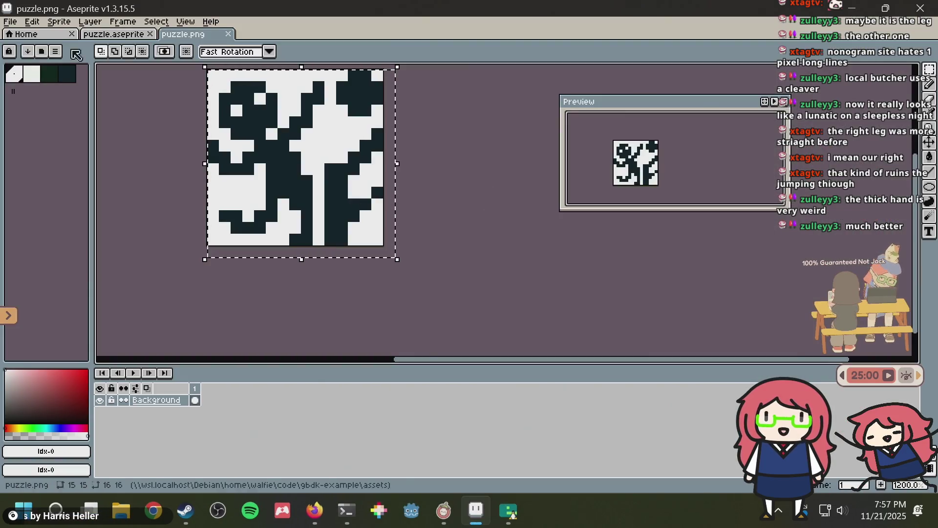
- Save puzzle.aseprite, clear its selection, switch to the Pencil, and save again
key("ctrl+shift+Tab")
key("ctrl+s")
key("ctrl+d")
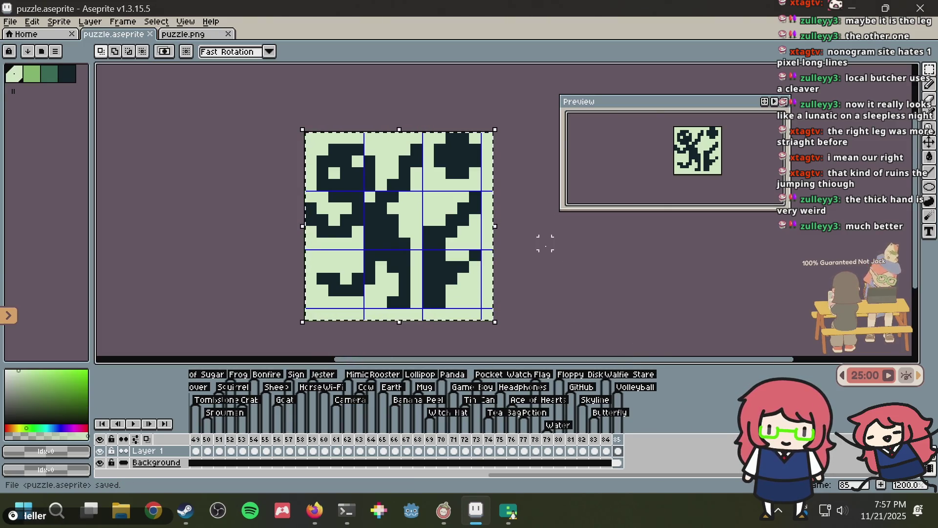
key("b")
key("ctrl+s")
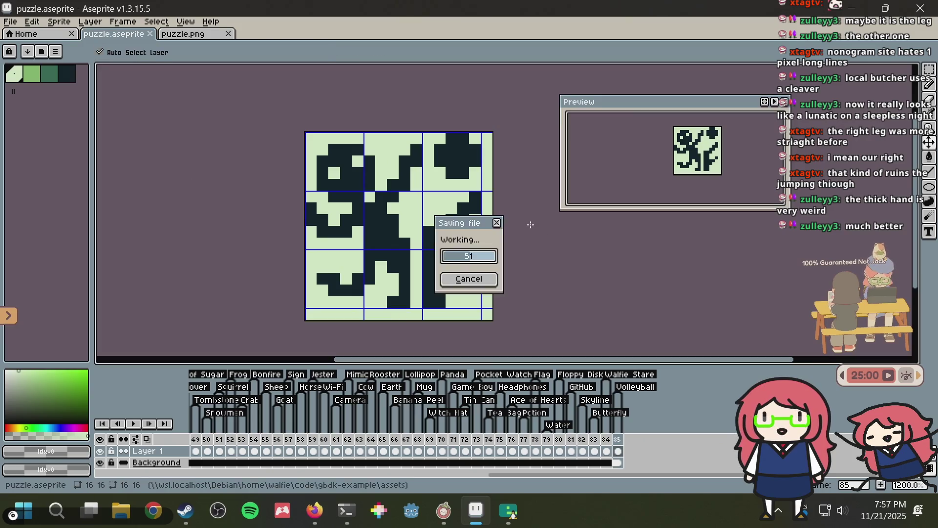
- Eyedrop the darkest colour from the sprite canvas
scroll(493, 233, "up", 1)
key("alt")
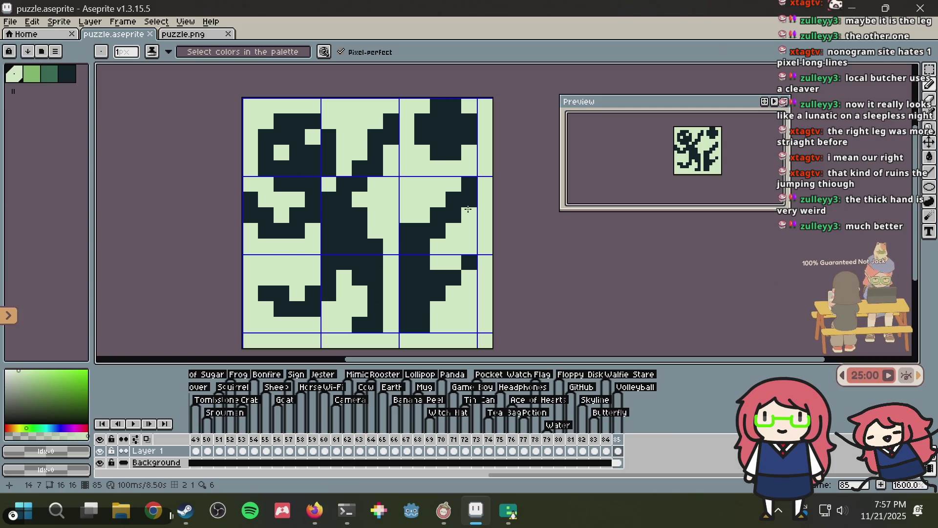
left_click(470, 188, "alt")
- Try a dark pixel column and mid-green pixels near the right leg, undoing both
left_click_drag(470, 198, 472, 311)
key("ctrl+z")
key("ctrl+z")
key("ctrl+z")
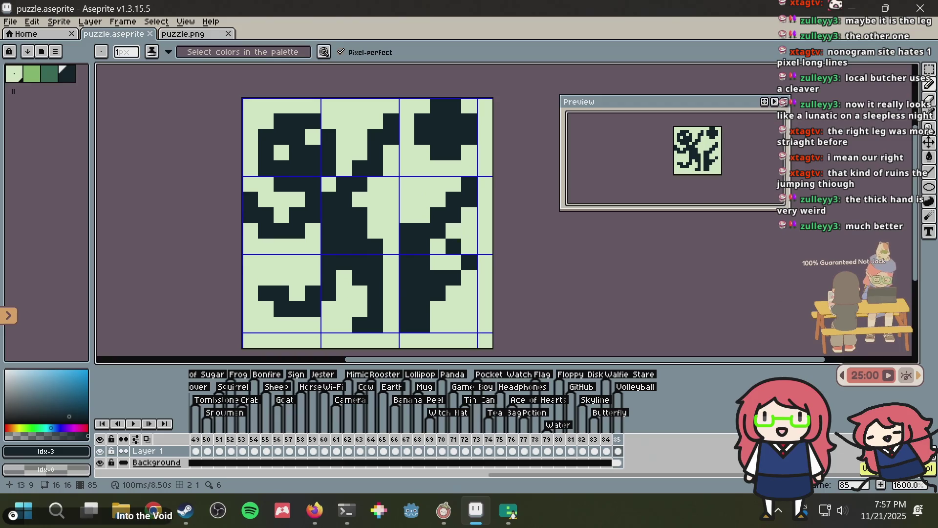
left_click(37, 78)
mouse_move(438, 247)
left_mouse_down()
mouse_move(467, 234)
mouse_move(440, 263)
left_mouse_up()
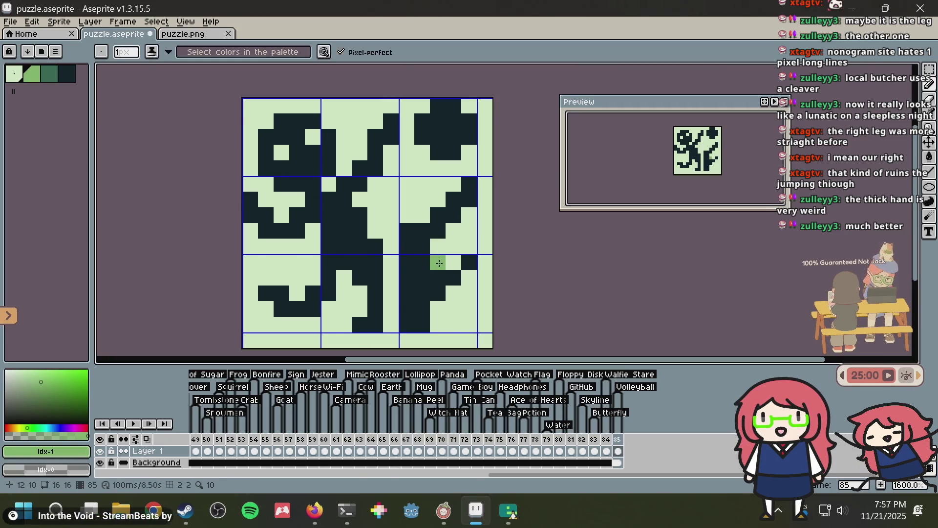
left_click(470, 229)
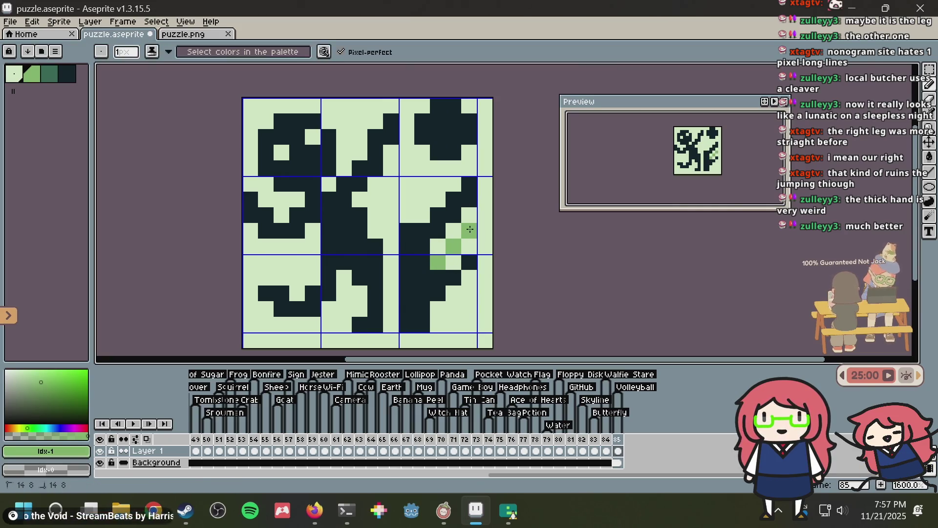
key("ctrl+z")
key("ctrl+z")
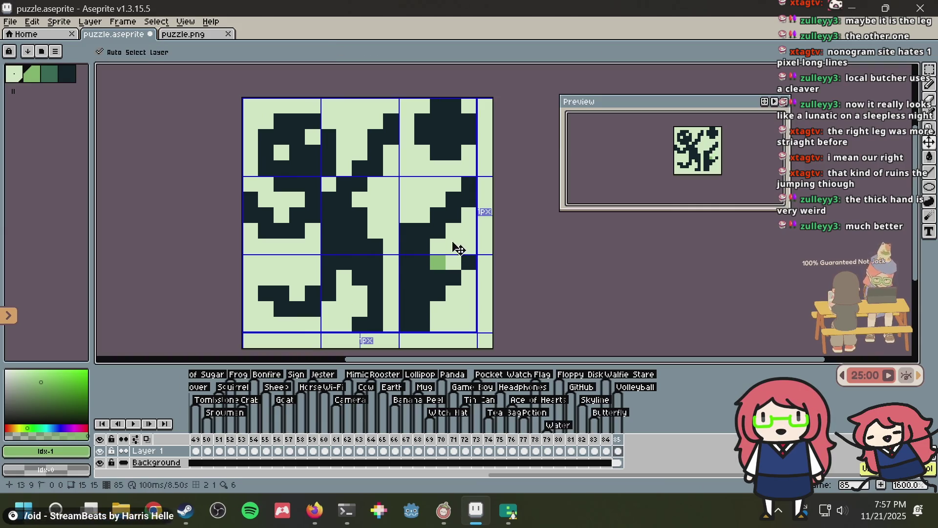
- Try a short mid-green diagonal near the right leg, undo it, and save the sprite
mouse_move(468, 244)
left_mouse_down()
mouse_move(454, 231)
mouse_move(470, 223)
left_mouse_up()
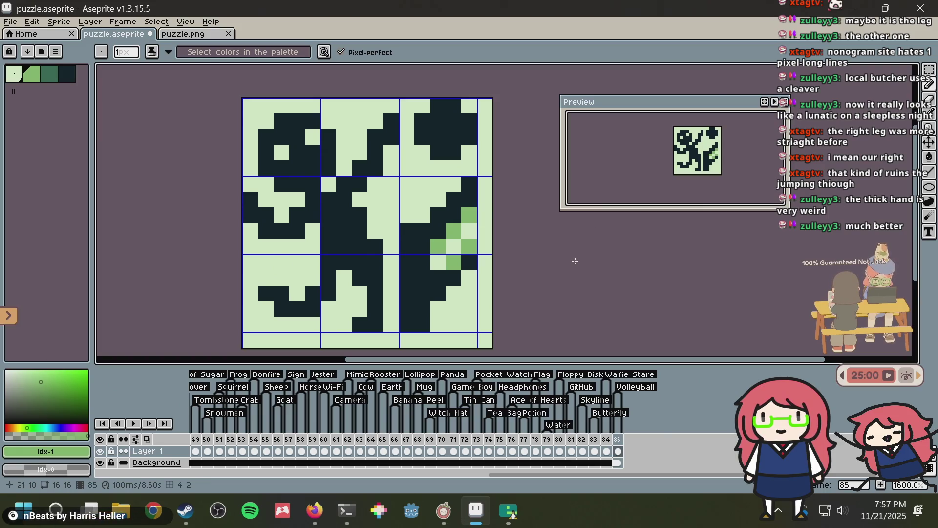
scroll(498, 261, "down", 4)
key("ctrl+z")
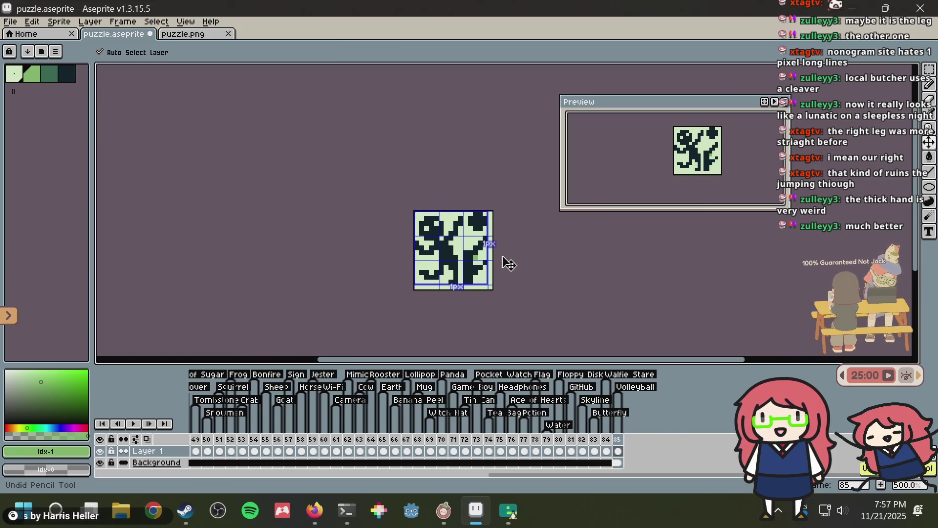
scroll(501, 256, "up", 5)
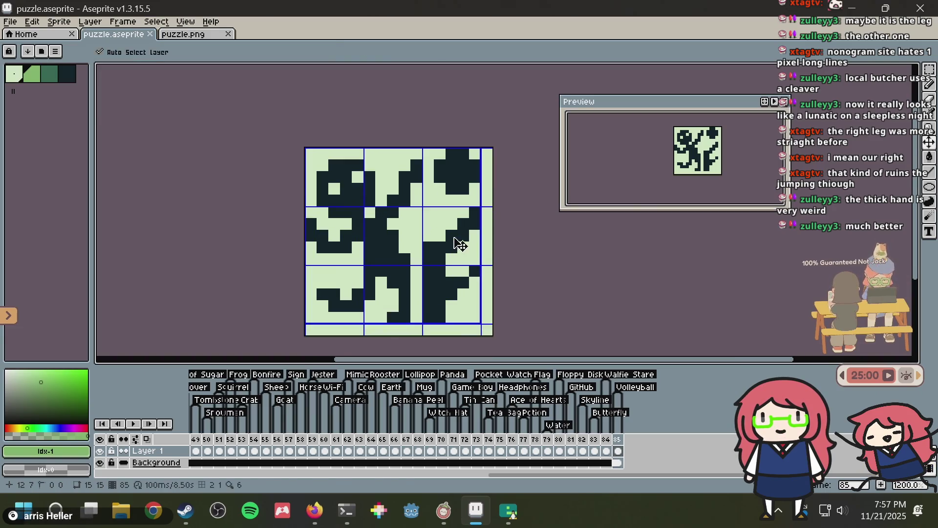
scroll(459, 244, "up", 1)
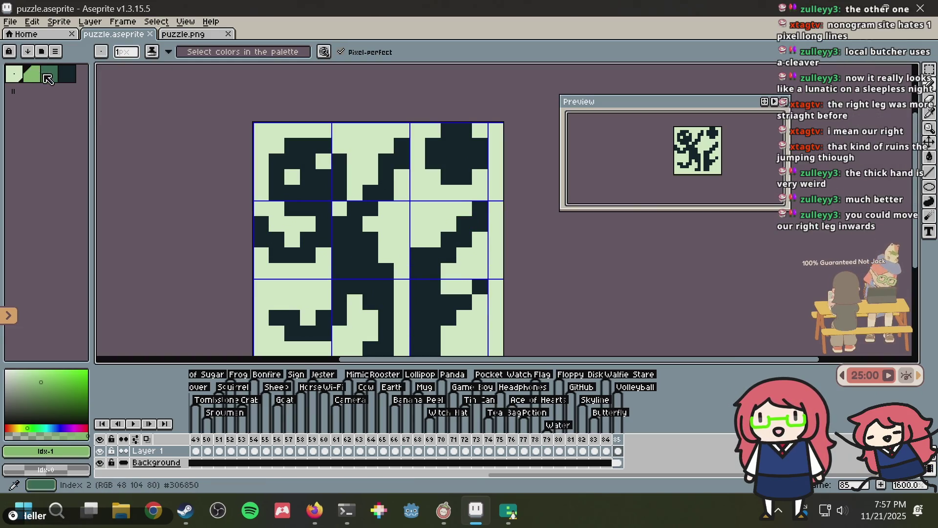
key("ctrl+s")
scroll(266, 222, "down", 1)
scroll(267, 222, "down", 1)
scroll(266, 223, "up", 1)
- Darken a pixel by the right leg and one in the top-left tile, saving the sprite
left_click(357, 310, "alt")
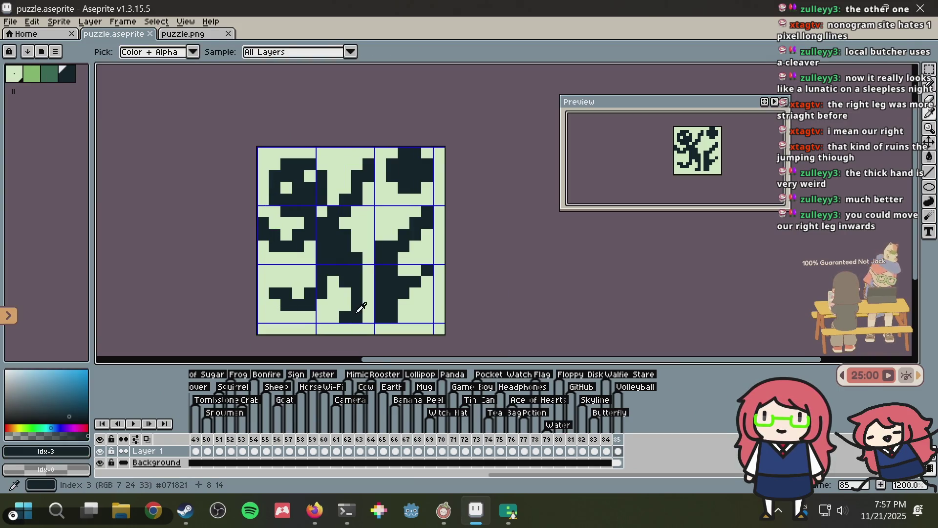
left_click(439, 270)
key("ctrl+s")
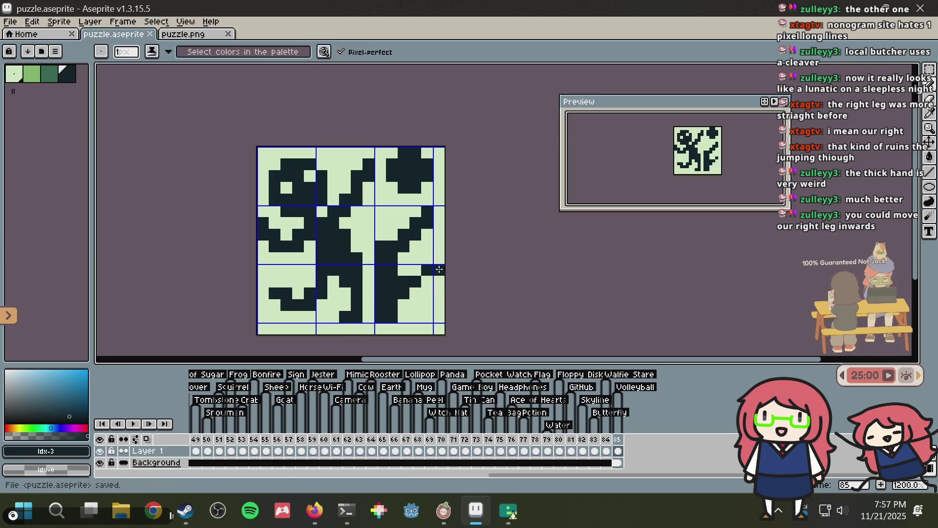
key("ctrl+s")
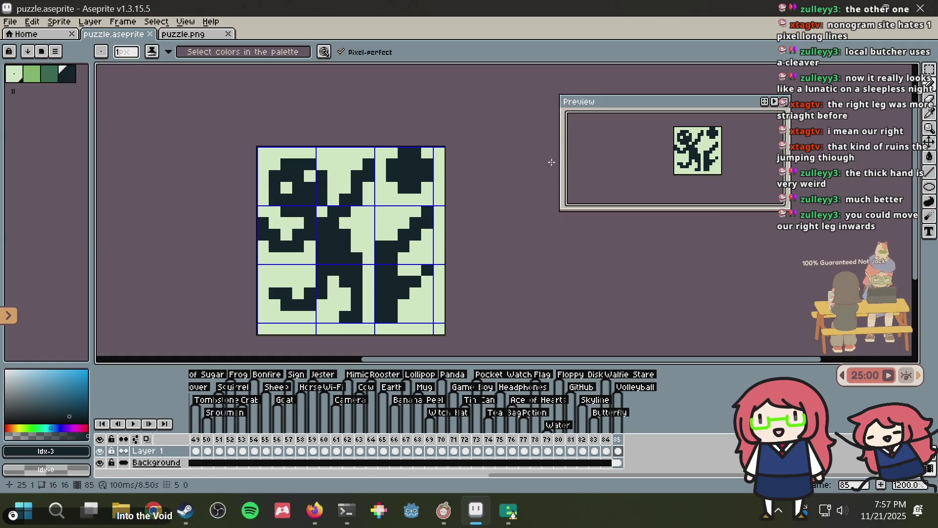
left_click(286, 187)
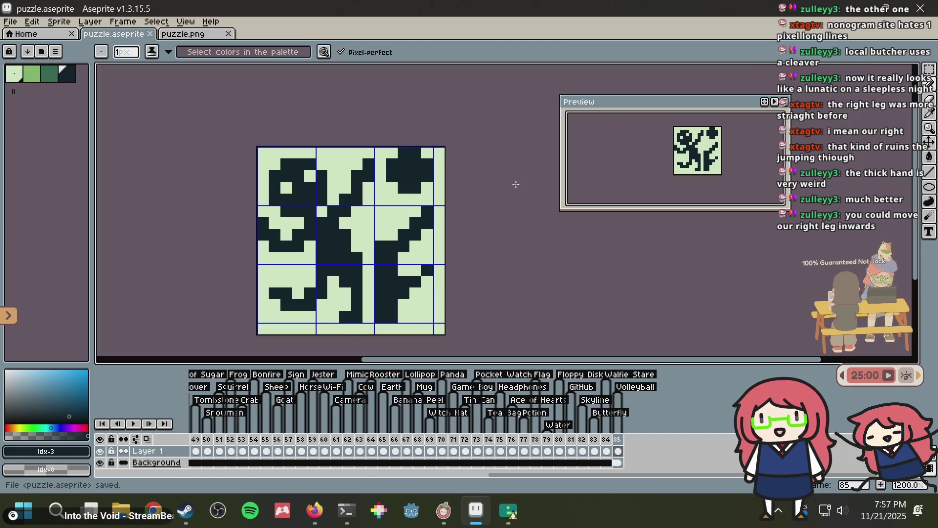
key("alt+Tab")
key("alt+Tab")
key("ctrl+s")
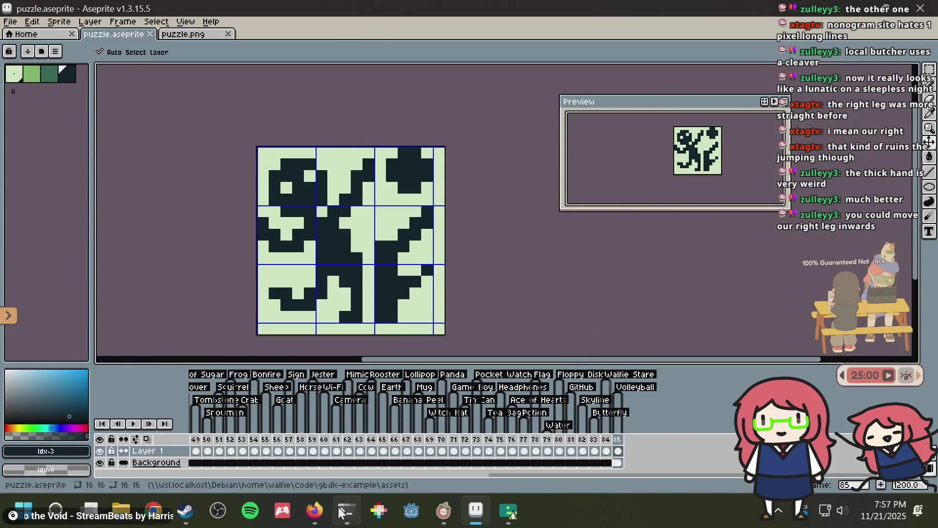
left_click(347, 510)
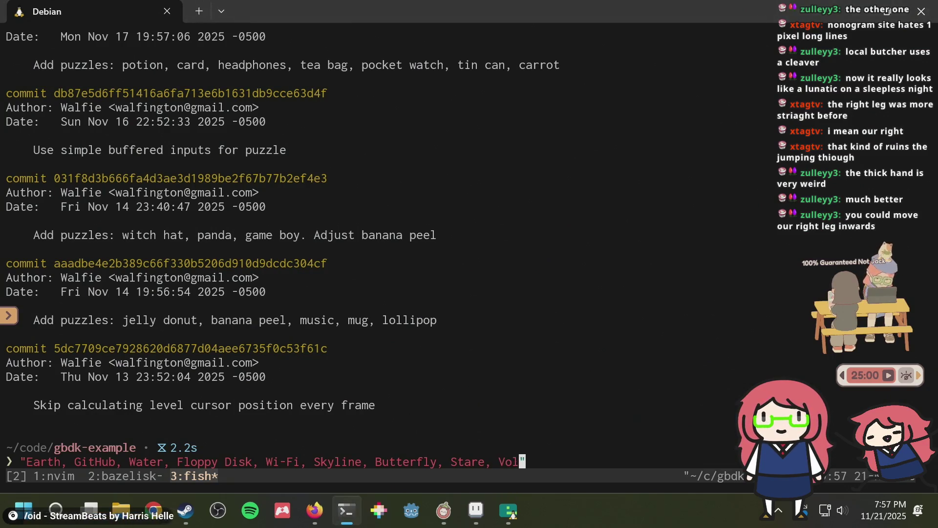
- Commit all changes with a message starting 'Add puzzles:' and check git status
key("Right")
type("Add puzzles:")
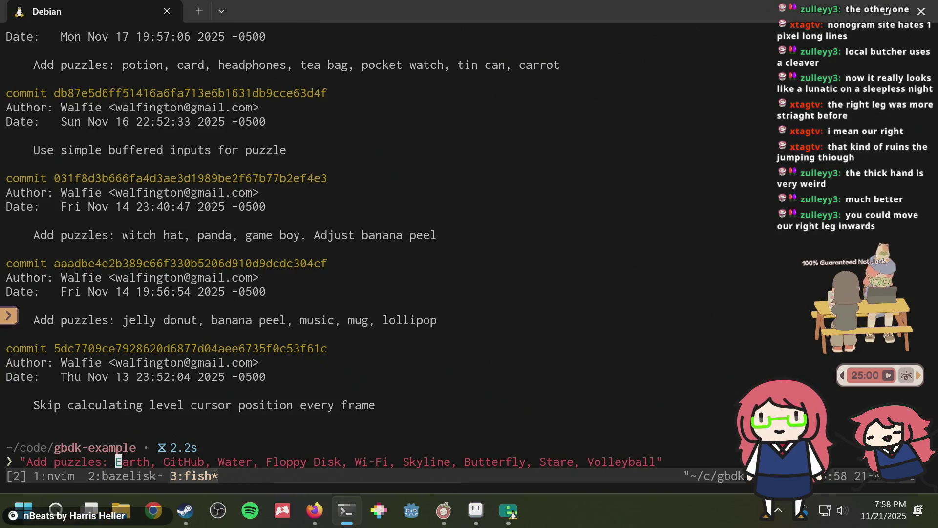
key("Home")
type("git commit ")
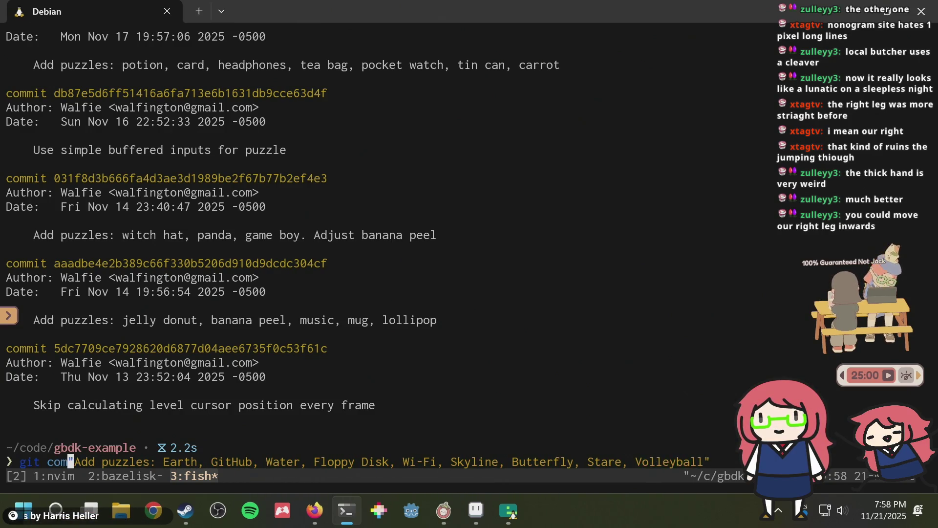
type("-am")
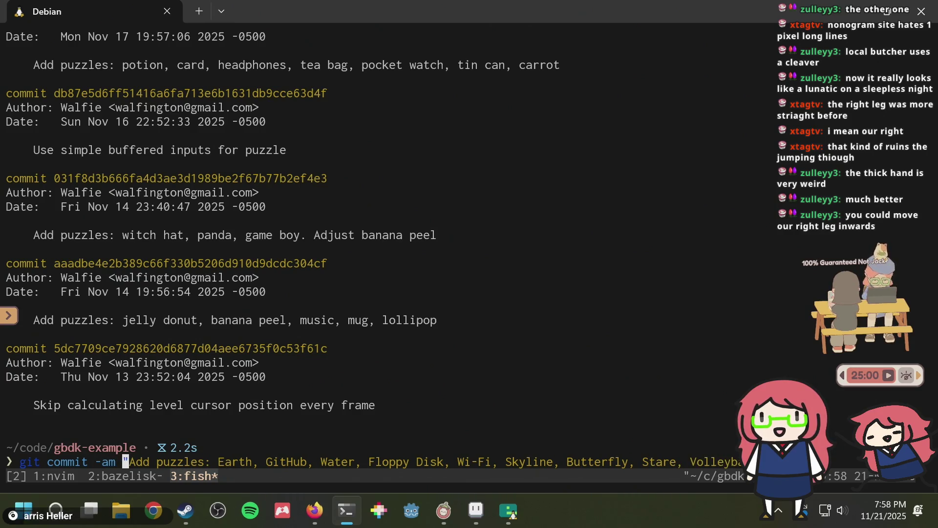
key("Return")
type("git status")
key("Return")
- Review git log, comparing the puzzle lists of the new and previous commits
type("git log")
key("Return")
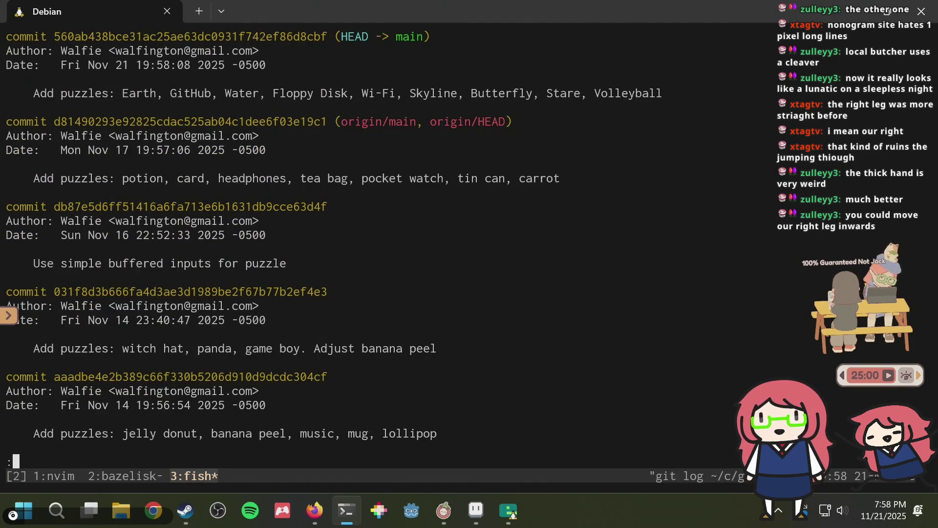
key("j")
key("j")
key("j")
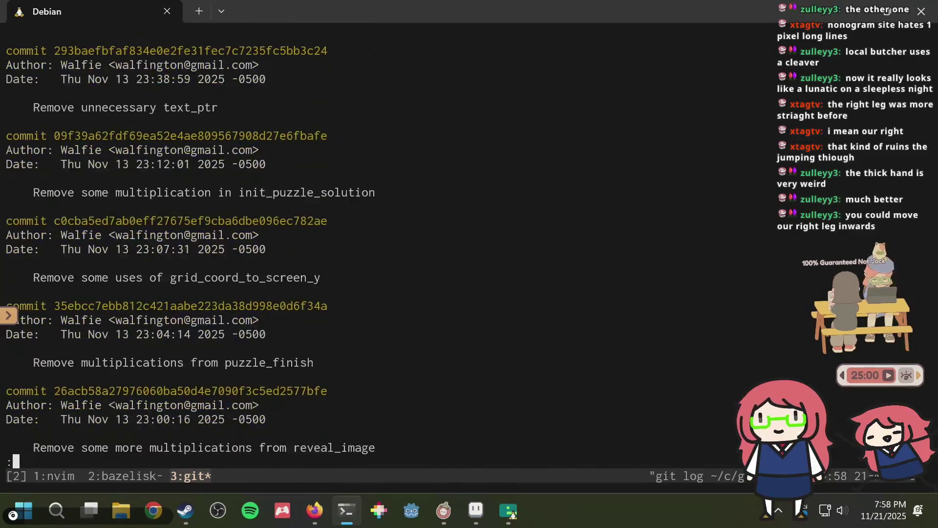
key("g")
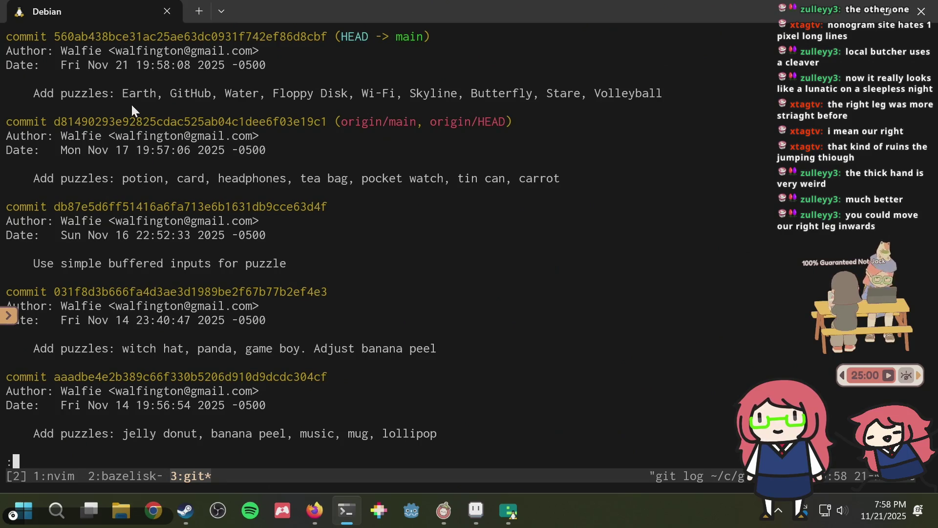
mouse_move(120, 90)
left_mouse_down()
mouse_move(32, 90)
mouse_move(644, 93)
left_mouse_up()
key("ctrl+c")
mouse_move(124, 181)
left_mouse_down()
mouse_move(539, 164)
mouse_move(579, 178)
left_mouse_up()
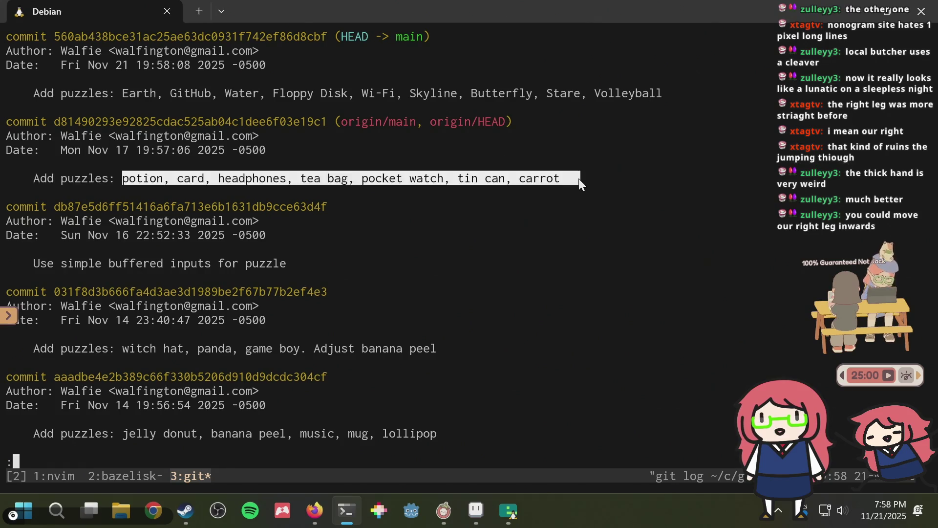
key("ctrl+c")
- Push to origin, recheck the log, and push again to confirm it is up to date
type("q")
type("git")
type("pus")
type("igin")
key("Return")
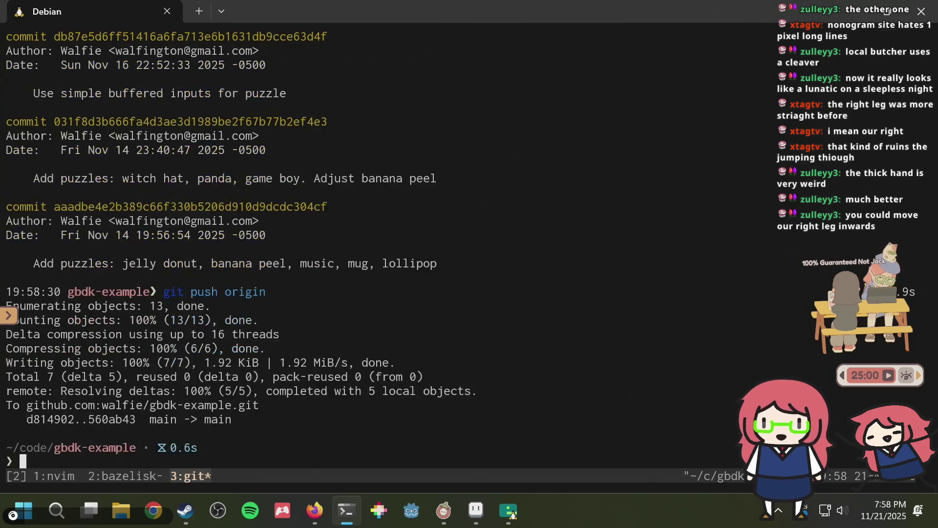
type("git log")
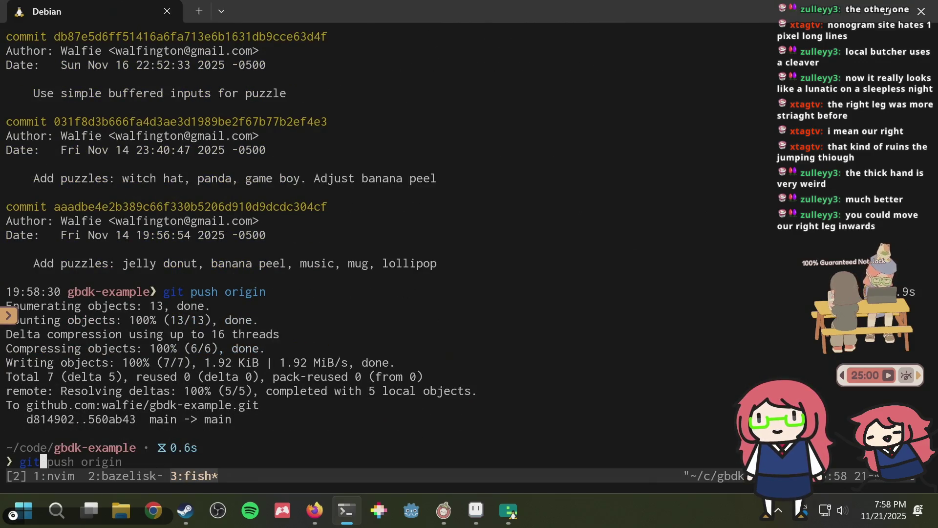
key("Return")
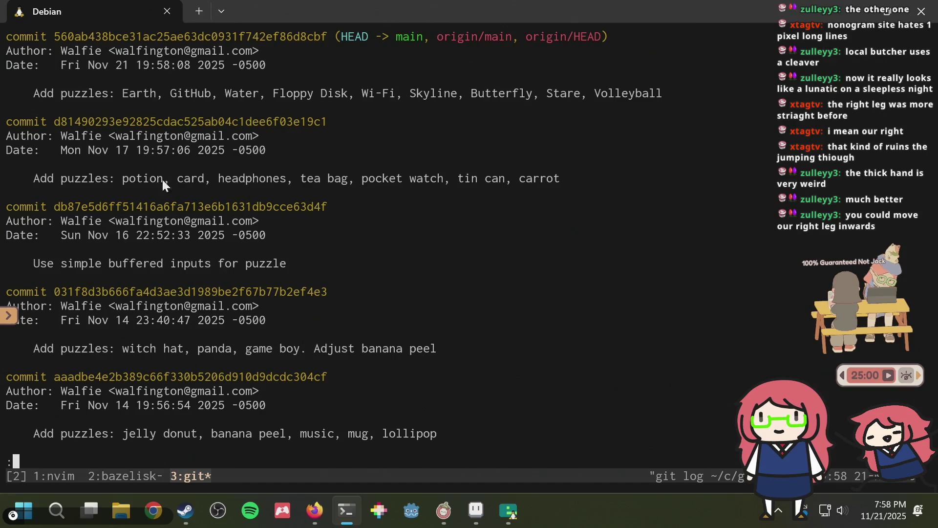
type("q")
type("git ")
type("pus")
type("rigin")
key("Return")
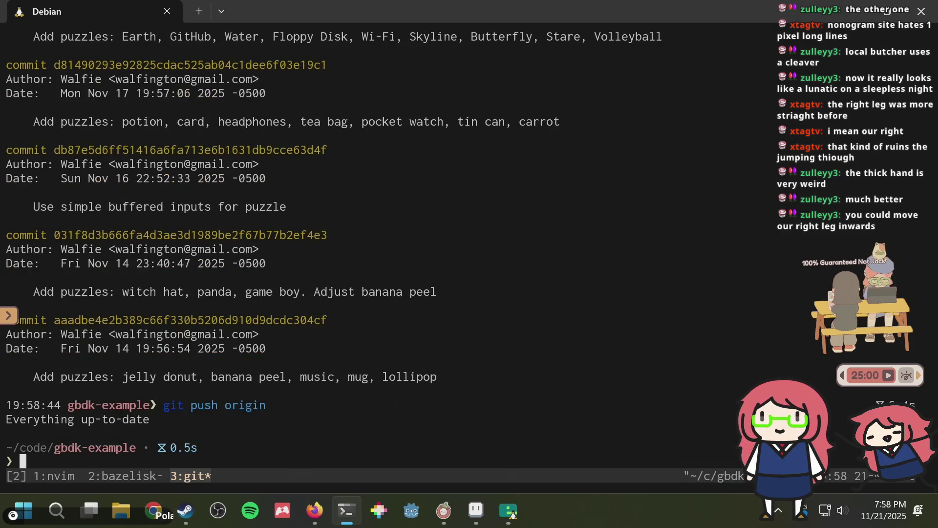
key("ctrl+b")
- Stop the old emulator and rerun bazel run //:emulator from command history
key("2")
key("ctrl+c")
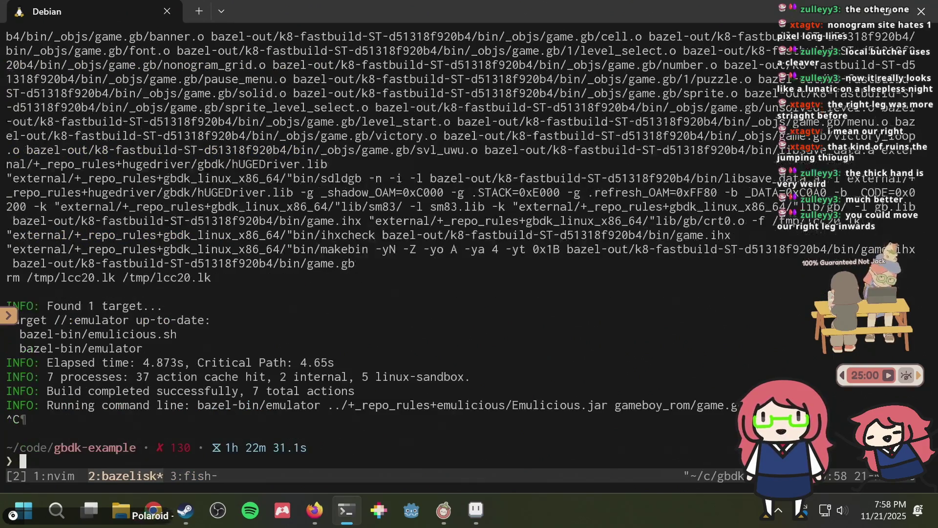
key("ctrl+r")
type("run")
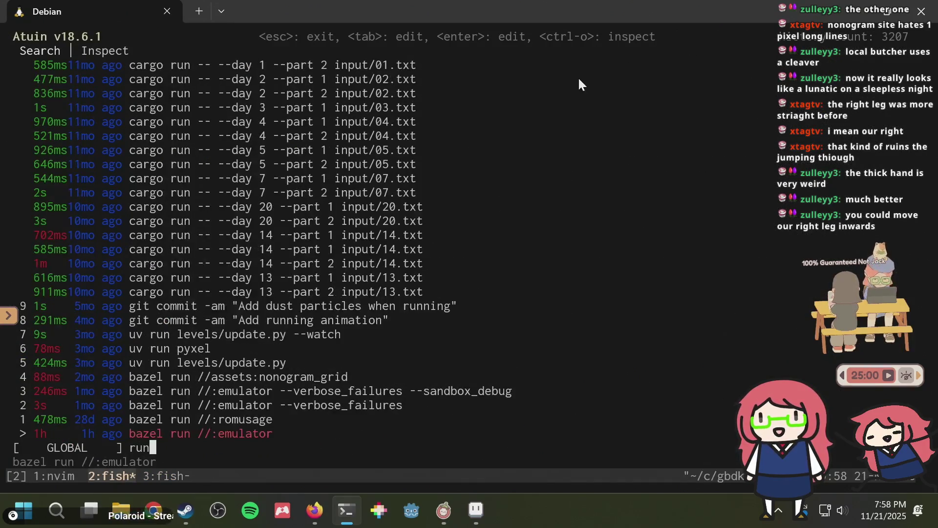
key("Return")
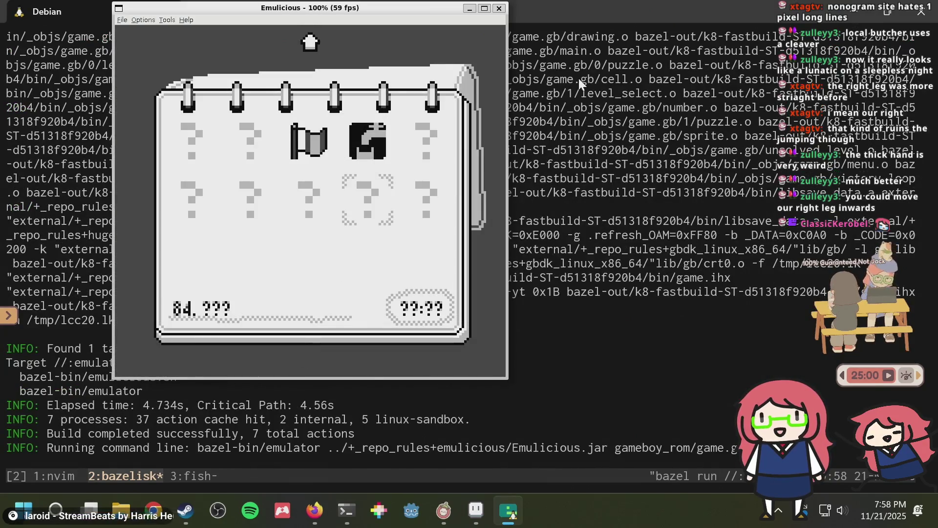
- Open and solve level 85, then solve level 83 Butterfly
key("Left")
key("Left")
key("Right")
key("Right")
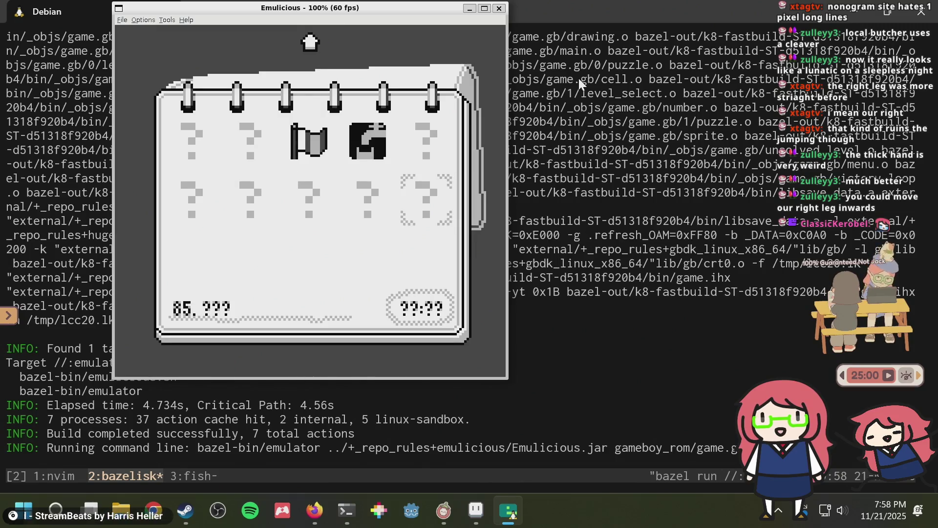
key("x")
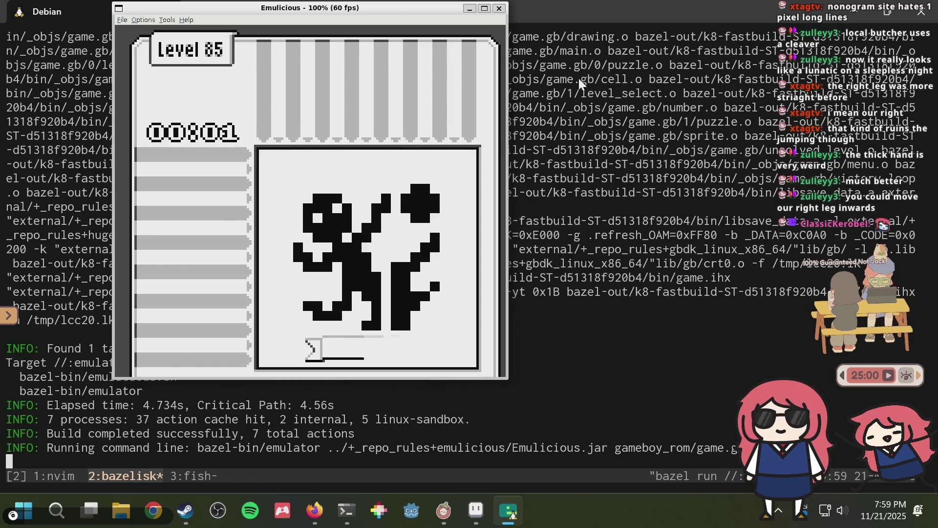
key("Left")
key("Left")
key("x")
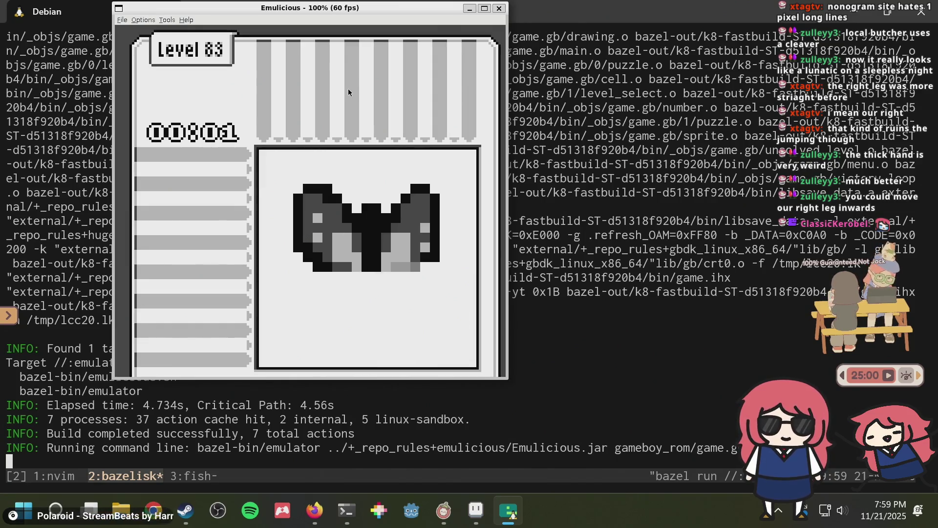
key("Return")
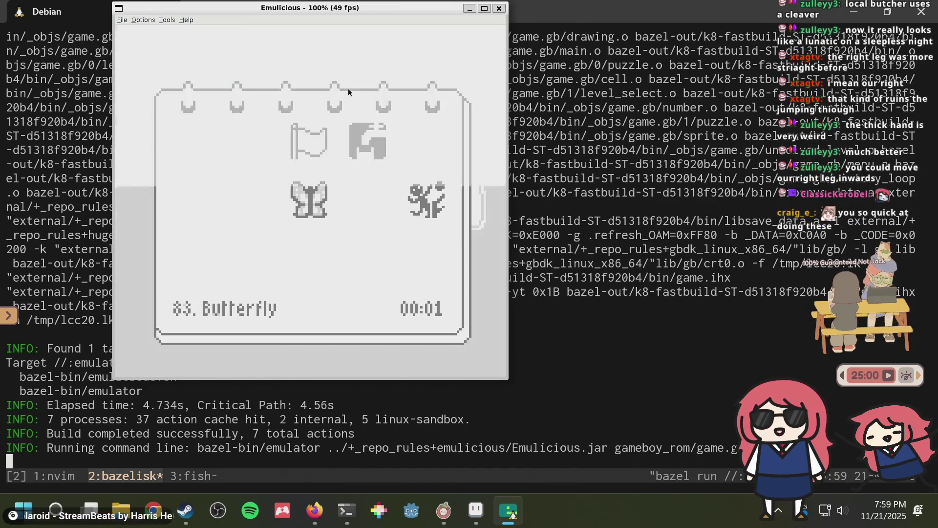
- Open level 84 (Stare) and level 82 (Skyline) and auto-fill each solution
key("Return")
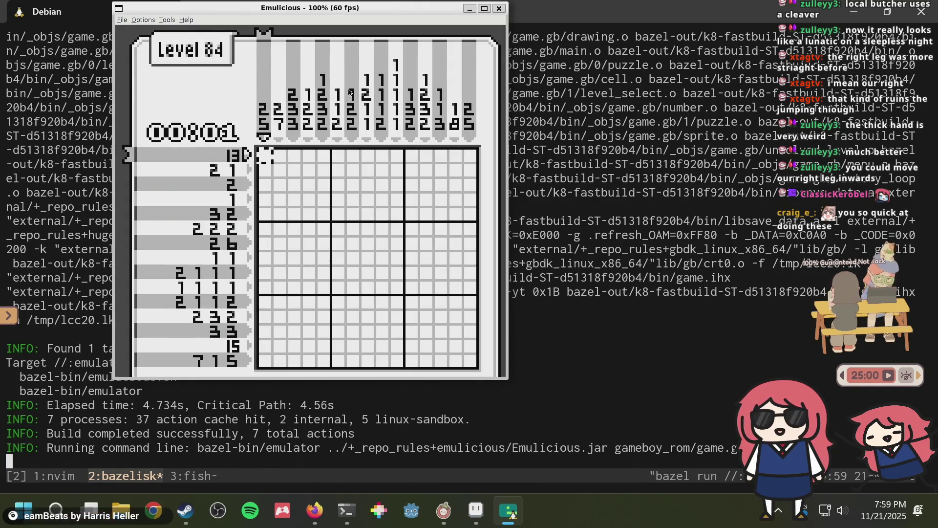
key("Return")
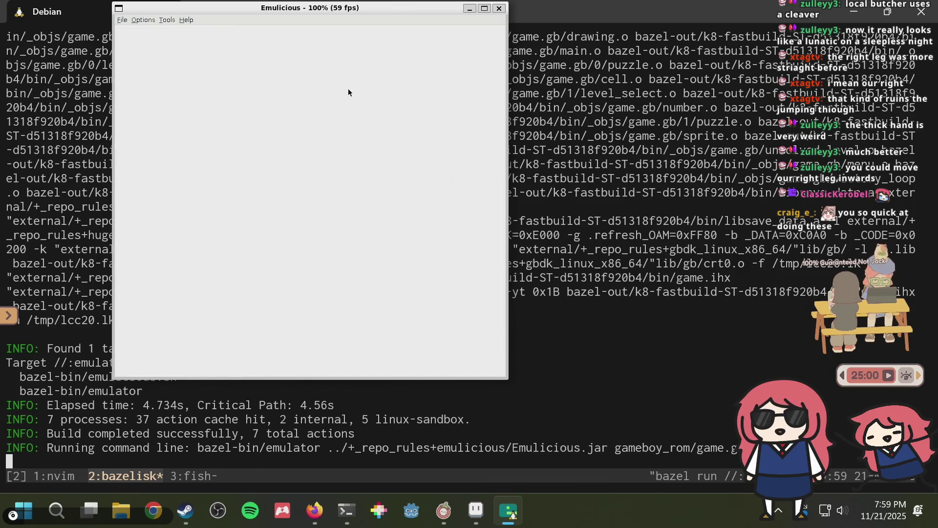
key("Left")
key("Left")
key("Return")
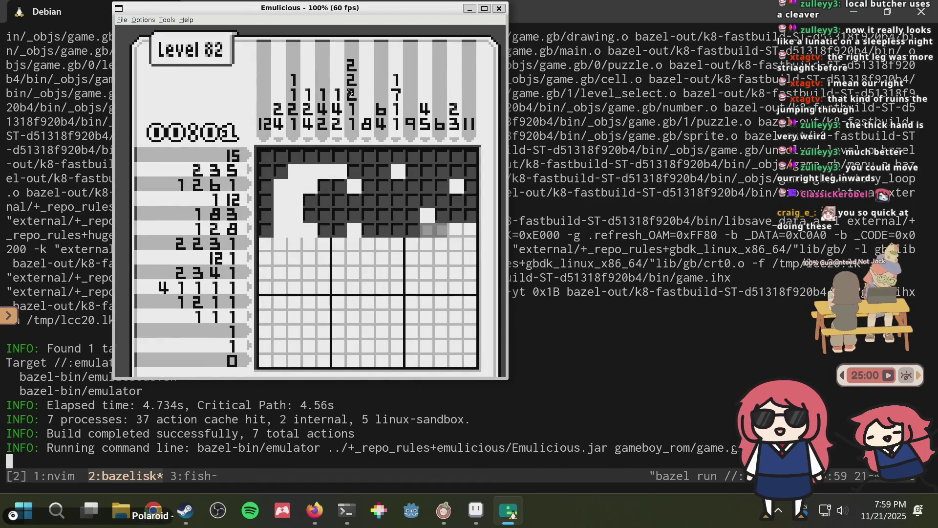
key("x")
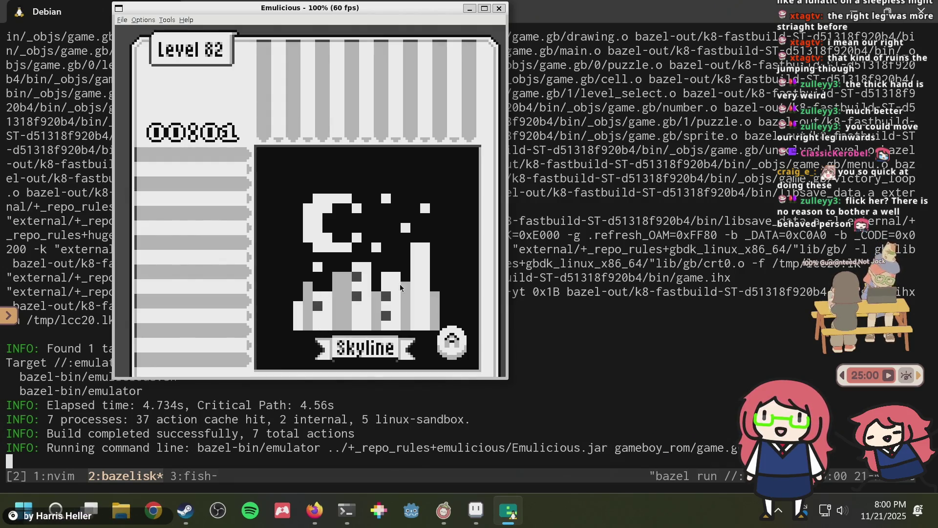
- Leave Skyline, solve level 81 to reveal the GitHub logo, then close Emulicious
key("a")
key("Left")
key("a")
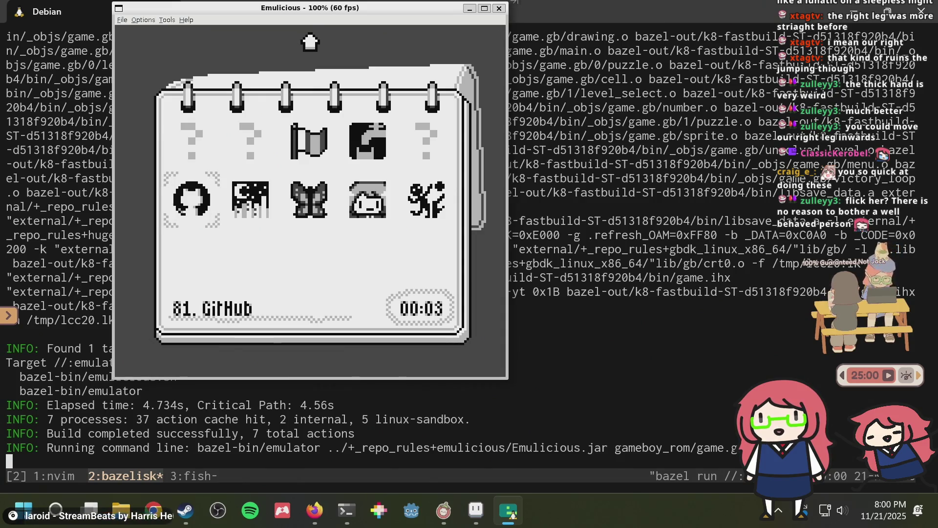
left_click(498, 7)
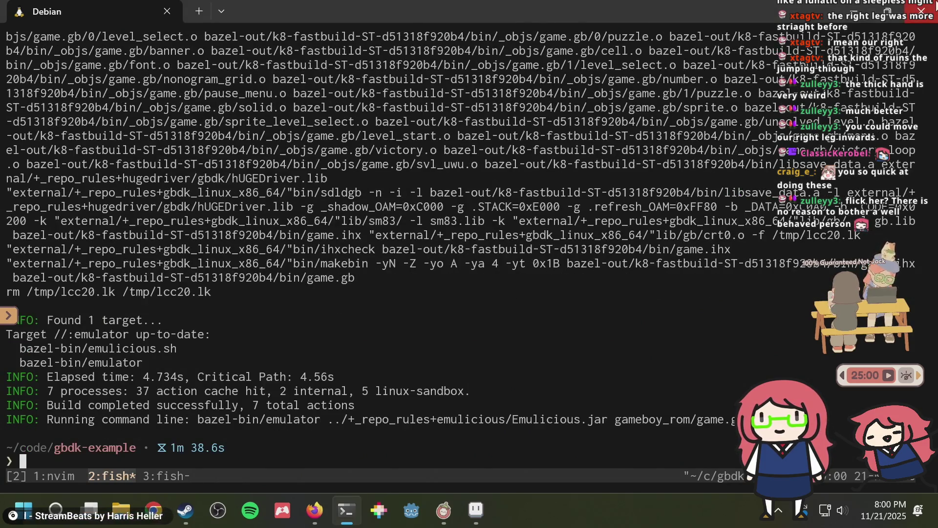
- Search 'github brand guidelines' in a new Firefox tab and open the GitHub Brand Toolkit result
key("alt+Tab")
key("alt+Tab")
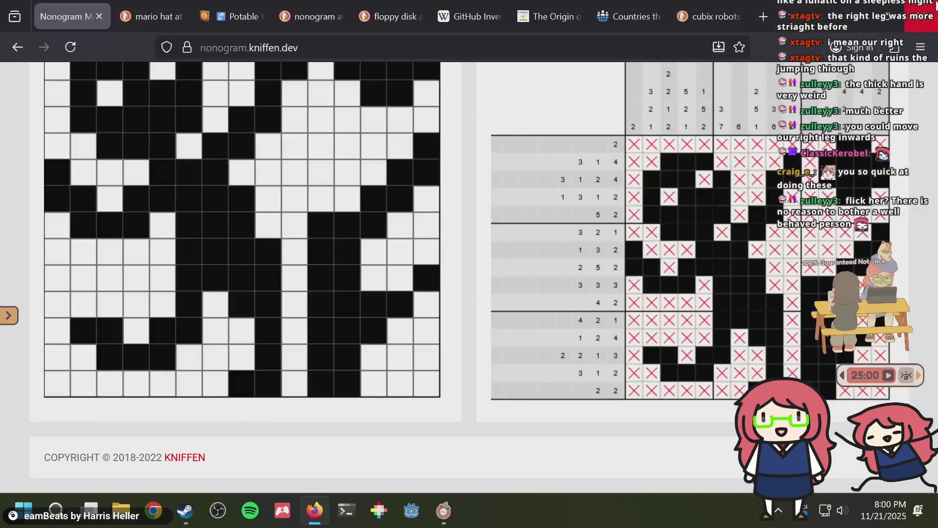
key("ctrl+t")
type("gi")
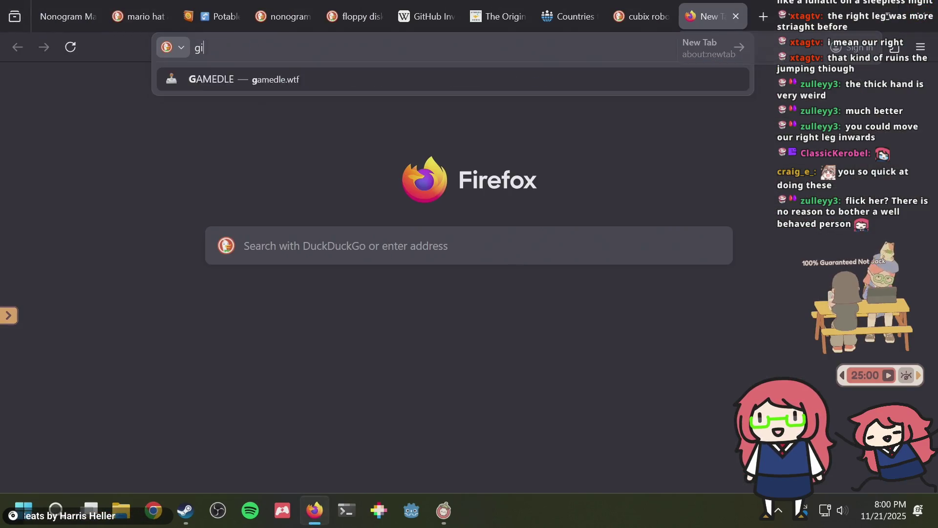
type("thub brand guidelin")
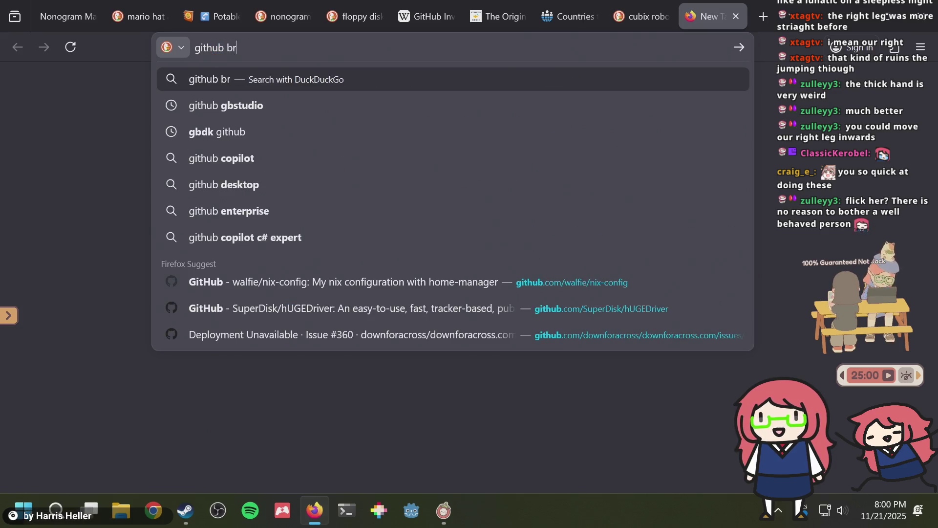
type("es")
key("Return")
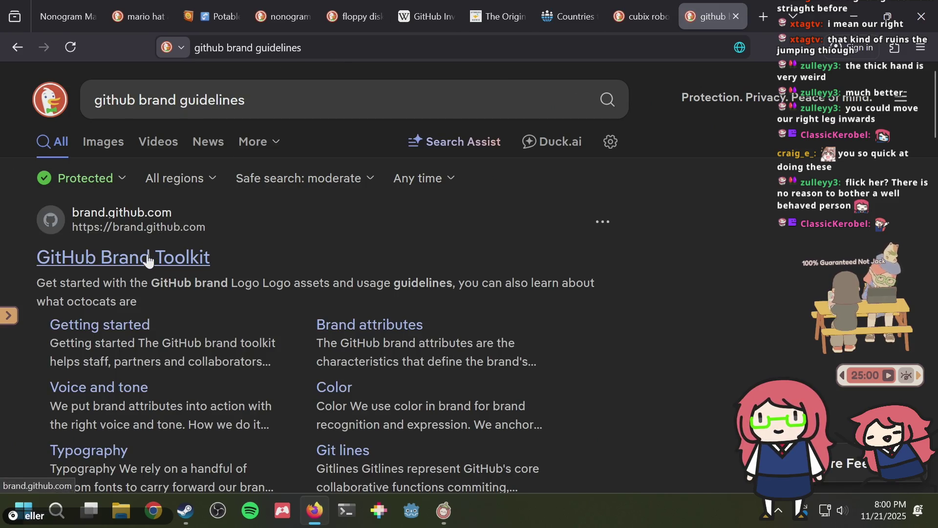
left_click(149, 261)
- Scroll through the GitHub Brand Toolkit's opening page
scroll(465, 197, "down", 5)
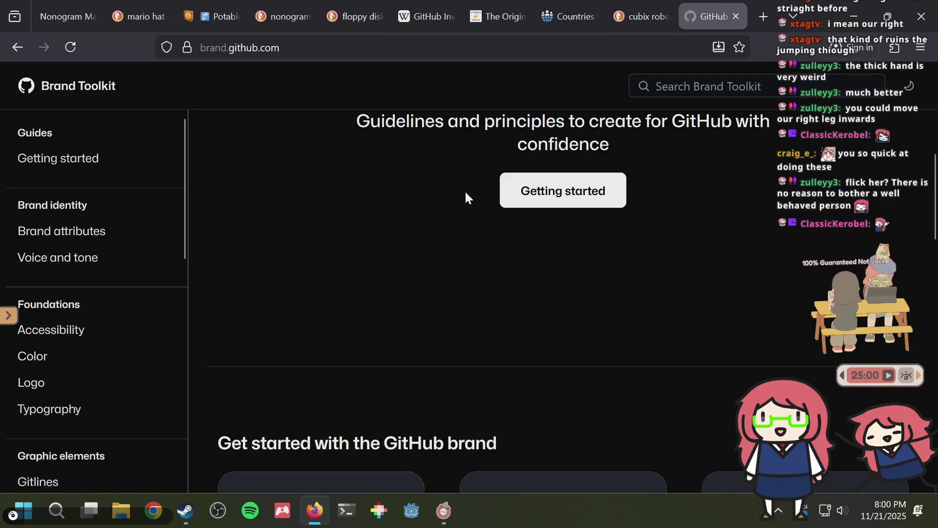
scroll(465, 197, "down", 8)
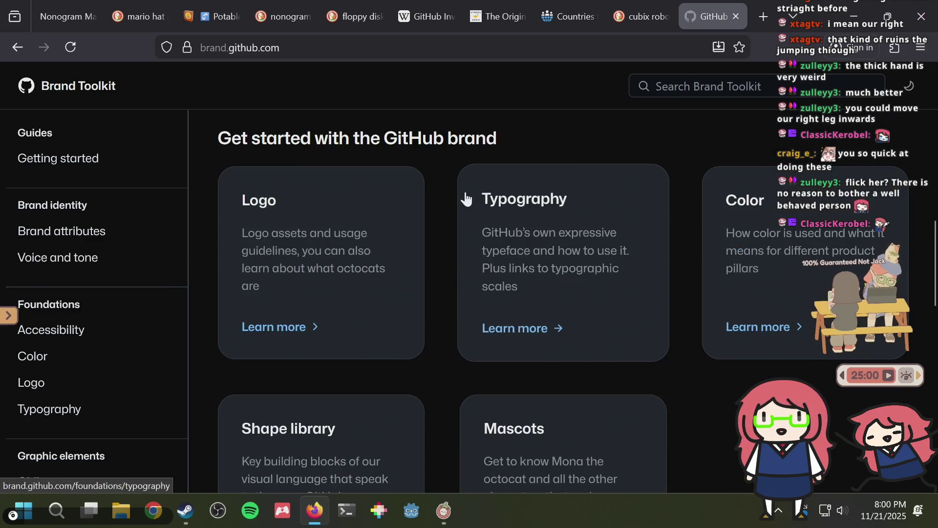
scroll(480, 211, "down", 5)
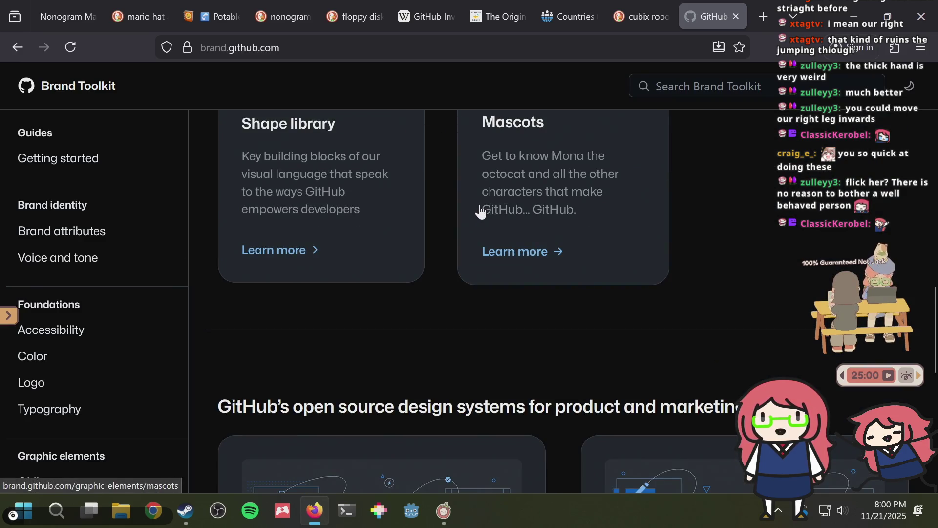
scroll(481, 211, "down", 7)
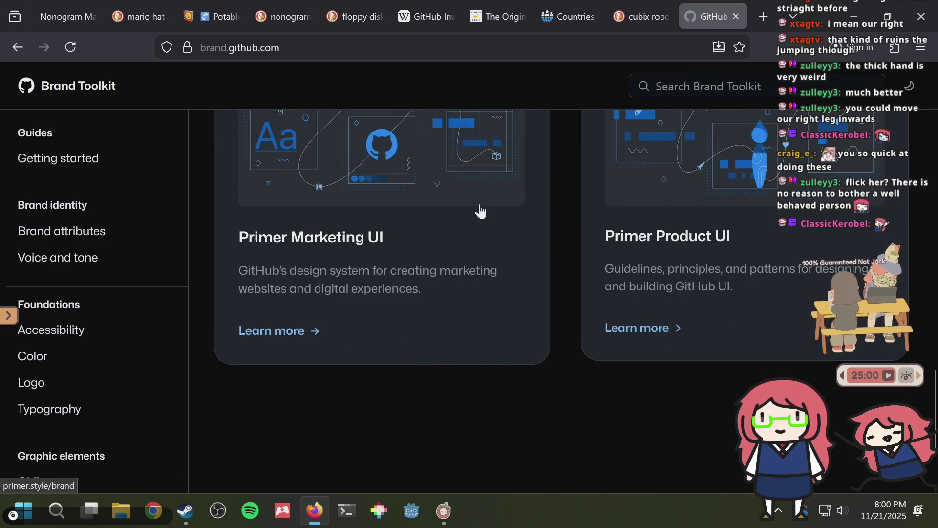
scroll(481, 211, "down", 2)
scroll(482, 210, "up", 2)
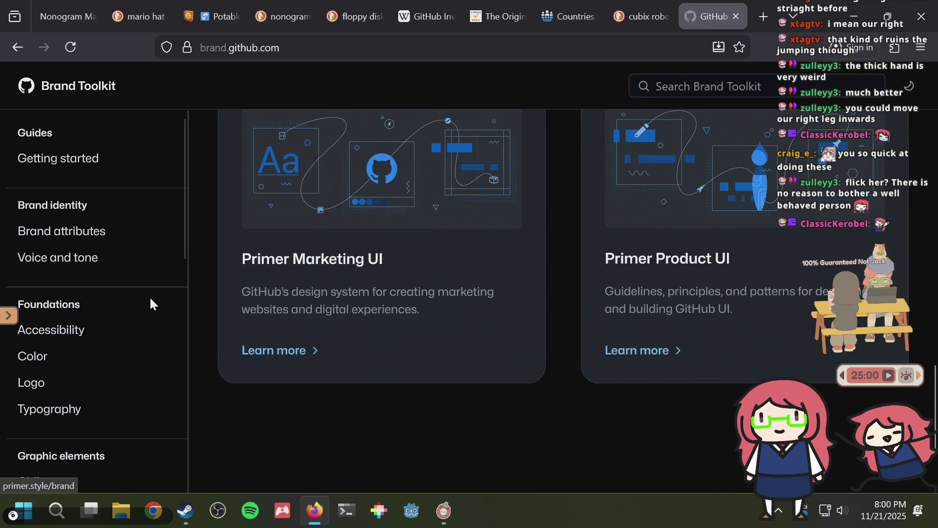
scroll(570, 250, "down", 3)
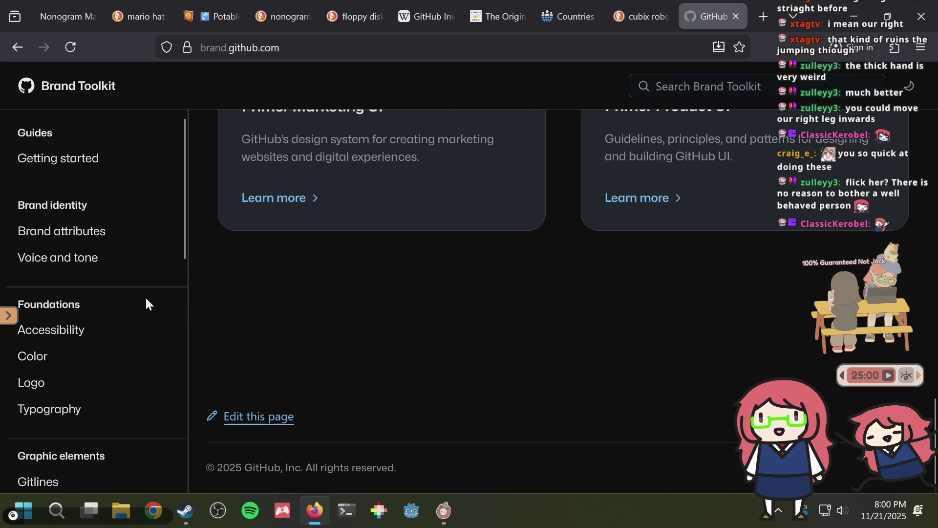
scroll(100, 292, "down", 10)
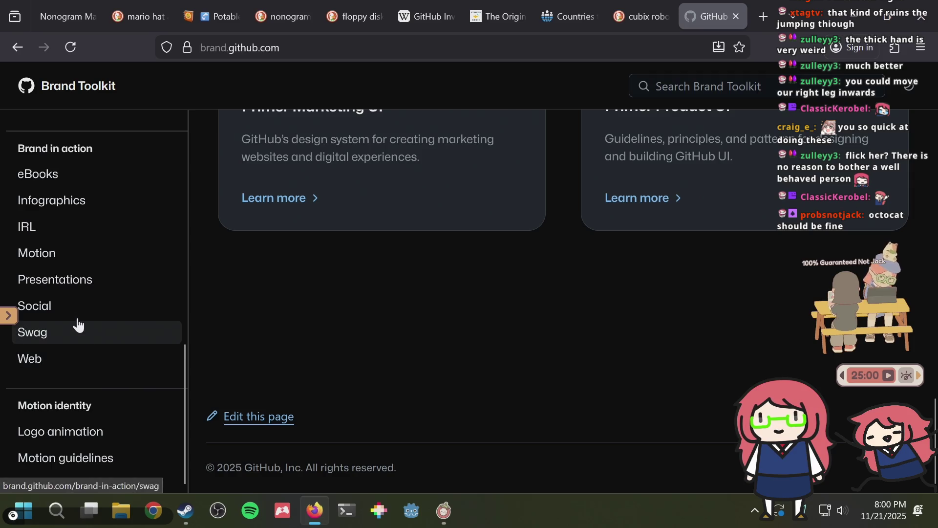
scroll(90, 251, "up", 2)
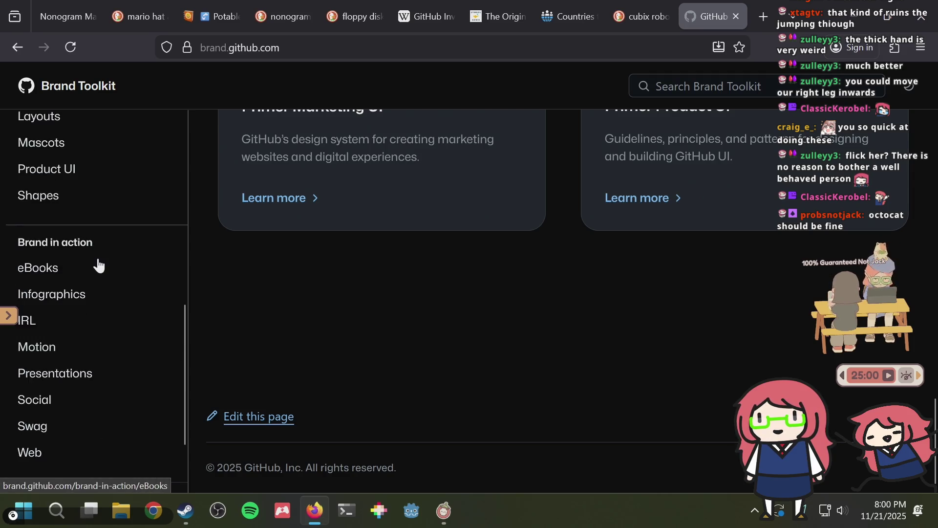
scroll(97, 266, "down", 2)
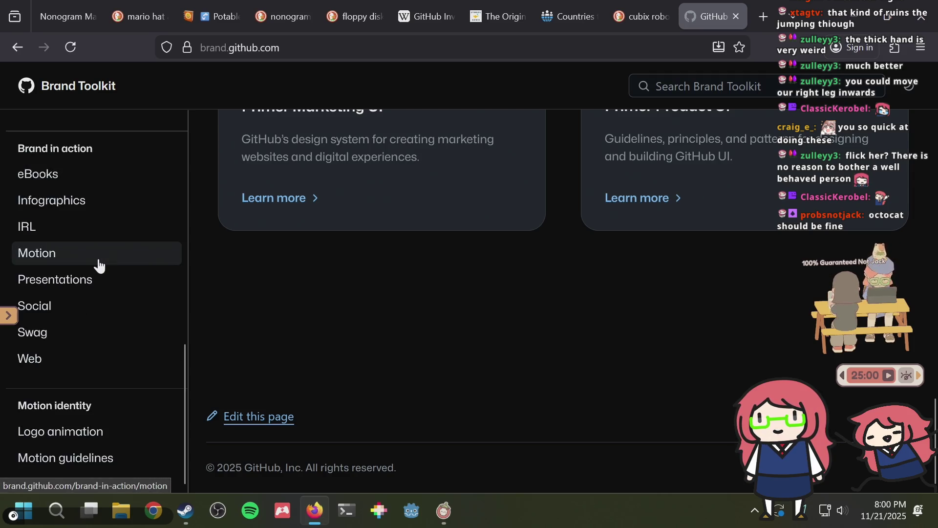
- Read through the Logo animation page
left_click(84, 436)
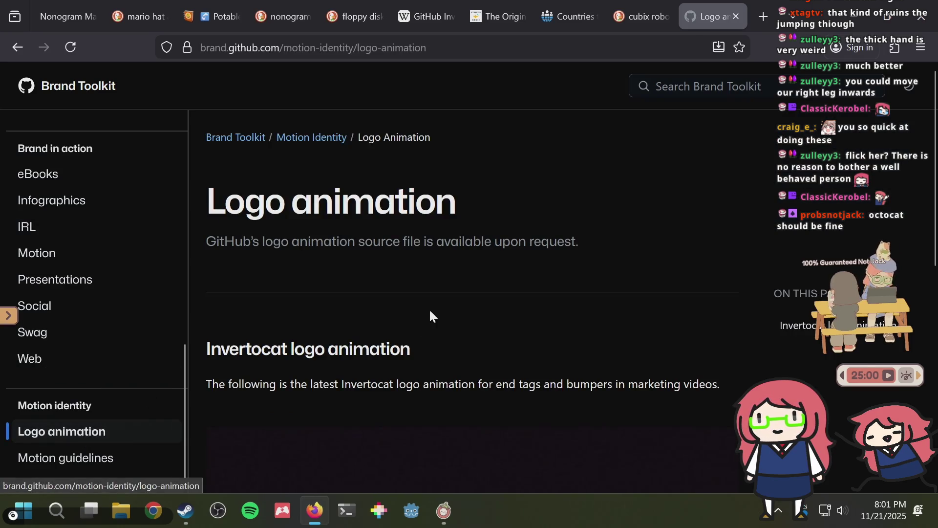
scroll(430, 305, "down", 10)
scroll(431, 302, "up", 6)
scroll(431, 309, "down", 6)
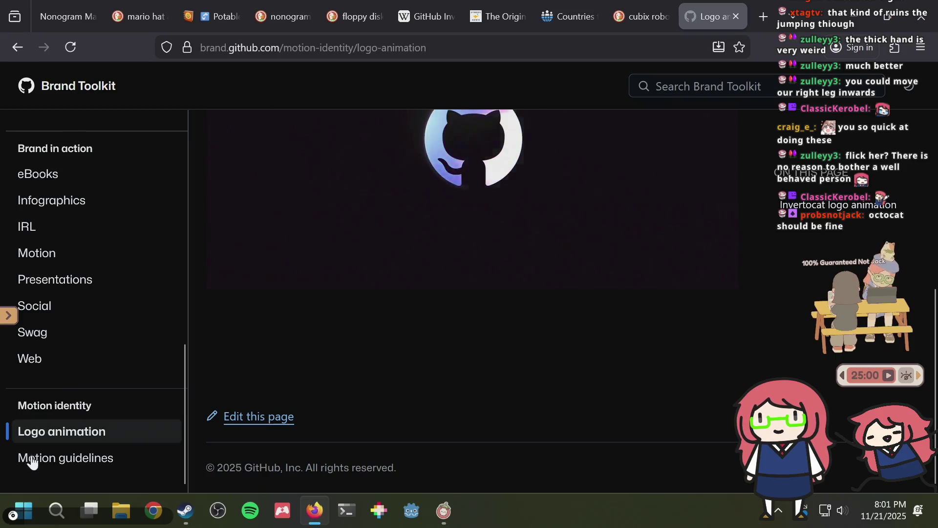
scroll(459, 292, "up", 3)
scroll(458, 292, "up", 5)
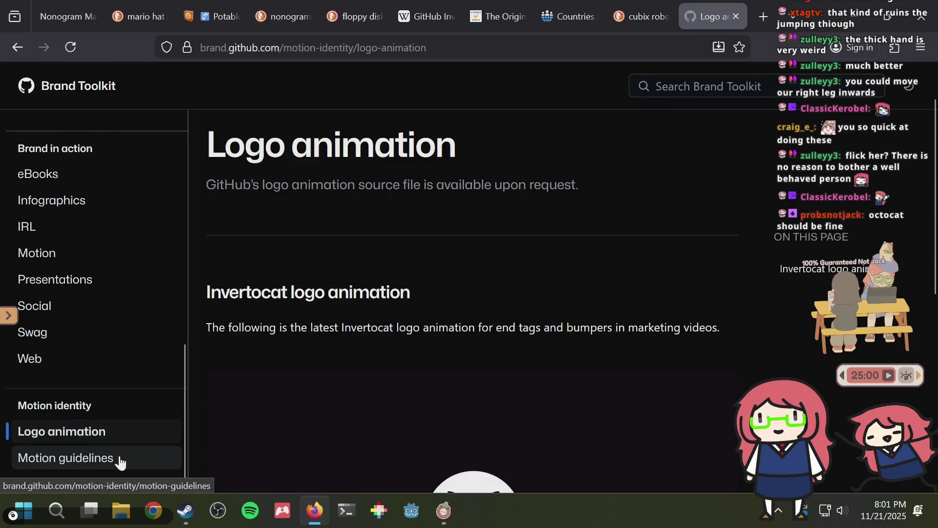
- Read the Motion guidelines page, selecting the 'Delight our audience' phrase
left_click(119, 459)
scroll(474, 242, "down", 3)
scroll(476, 241, "down", 4)
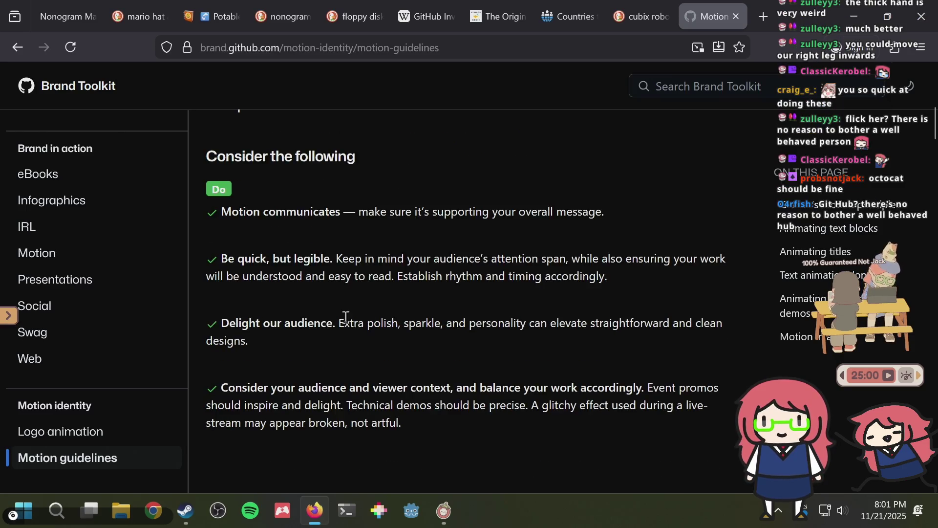
scroll(348, 321, "up", 1)
left_click_drag(329, 394, 242, 391)
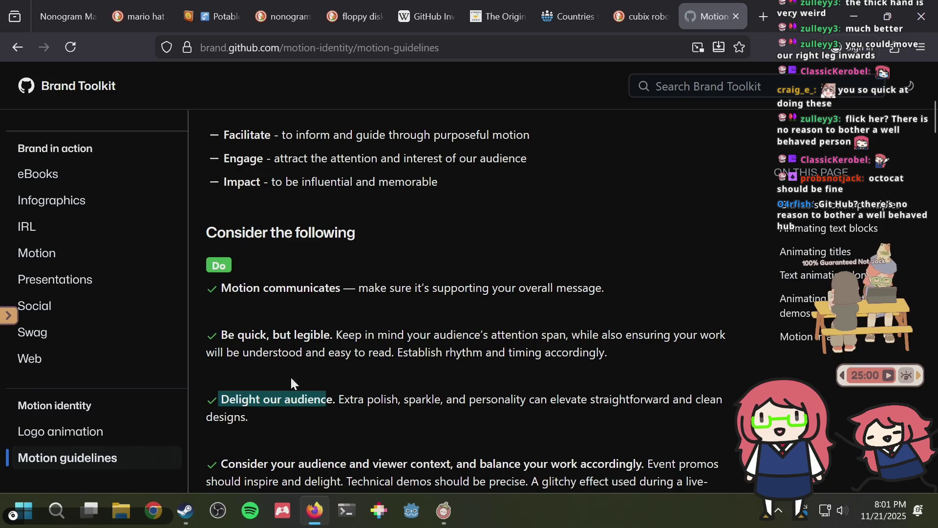
scroll(470, 324, "up", 4)
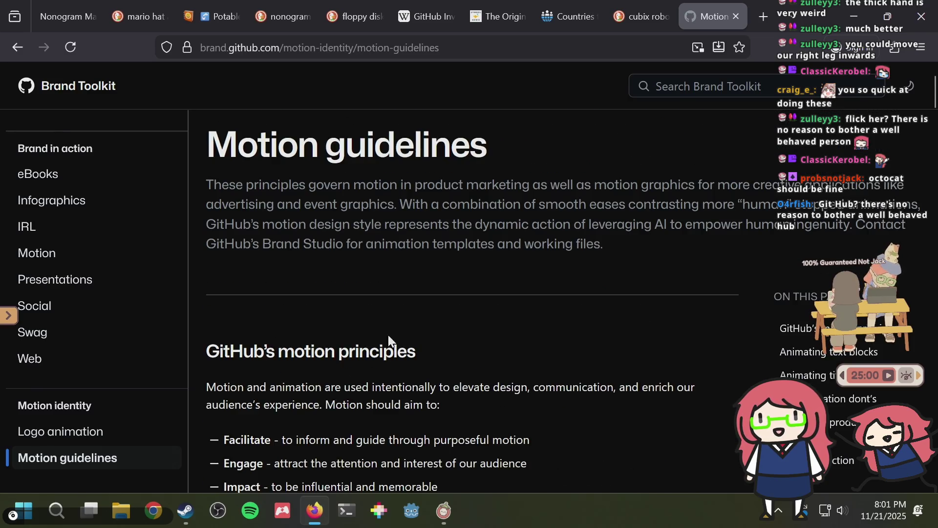
scroll(125, 348, "up", 1)
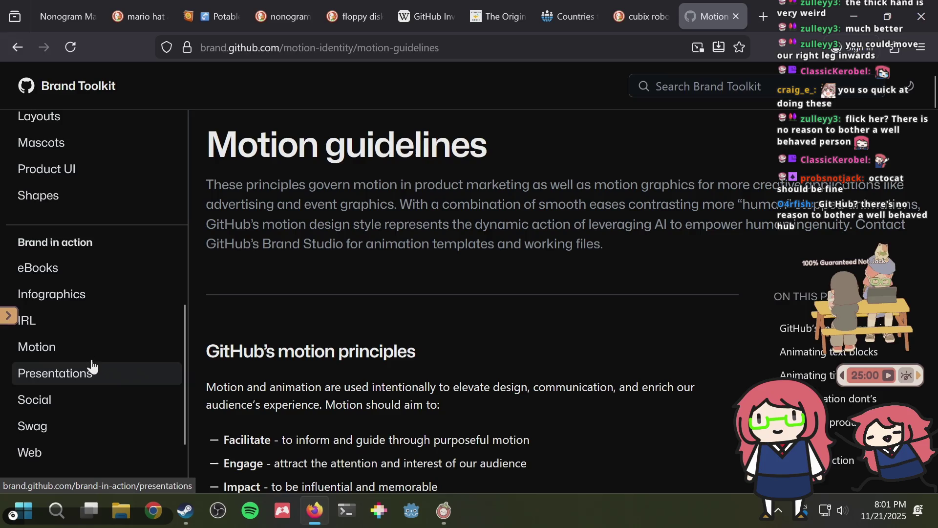
scroll(90, 337, "up", 1)
scroll(88, 328, "up", 2)
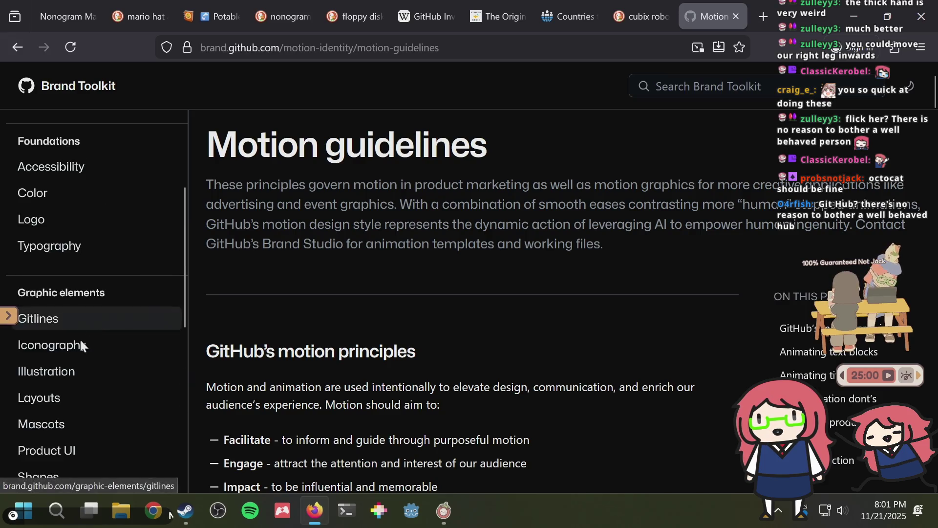
- Look over the Mascots page's Mona, Copilot and Ducky sections, then close Firefox
left_click(55, 425)
scroll(528, 205, "down", 2)
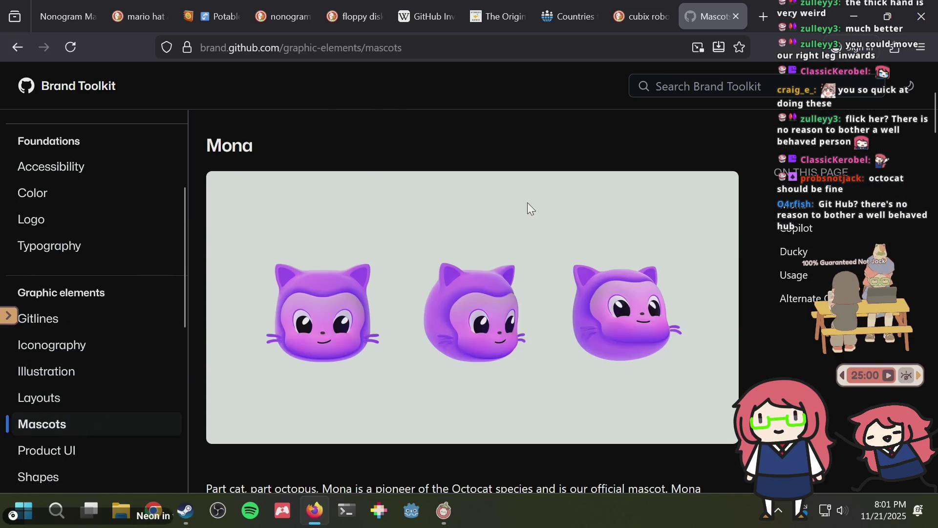
scroll(527, 204, "down", 4)
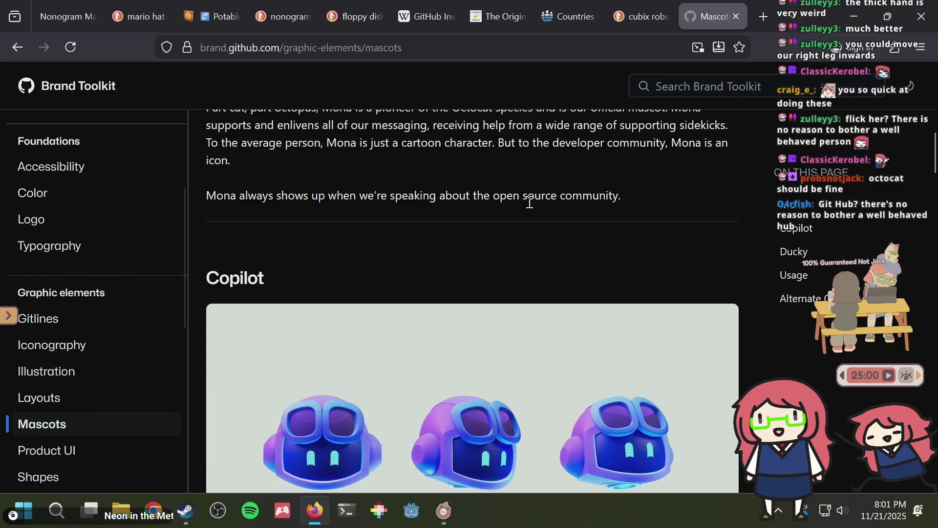
scroll(528, 204, "up", 4)
scroll(529, 201, "down", 1)
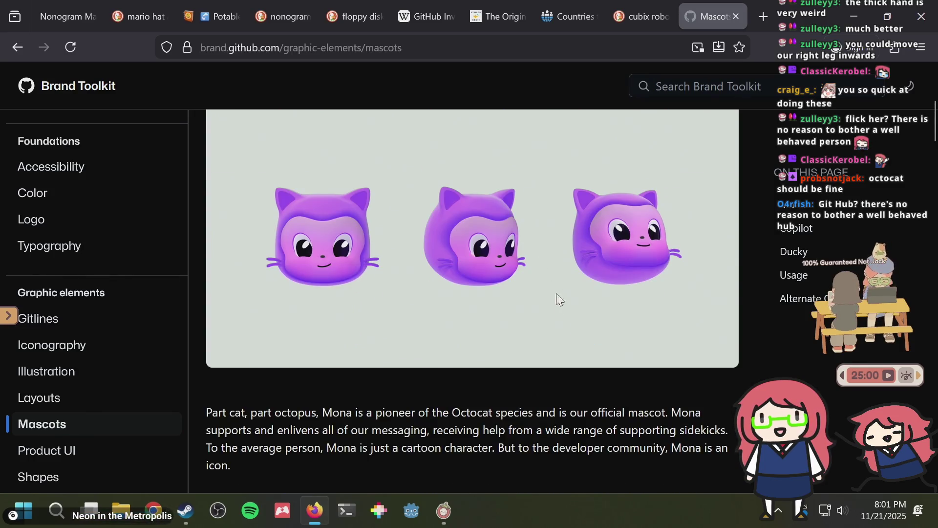
left_click_drag(439, 411, 559, 412)
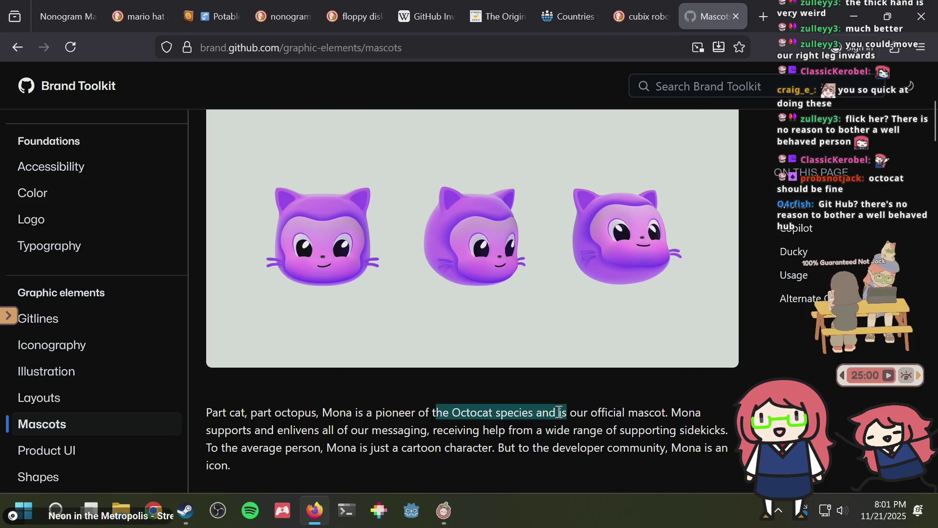
left_click(471, 422)
scroll(465, 410, "down", 12)
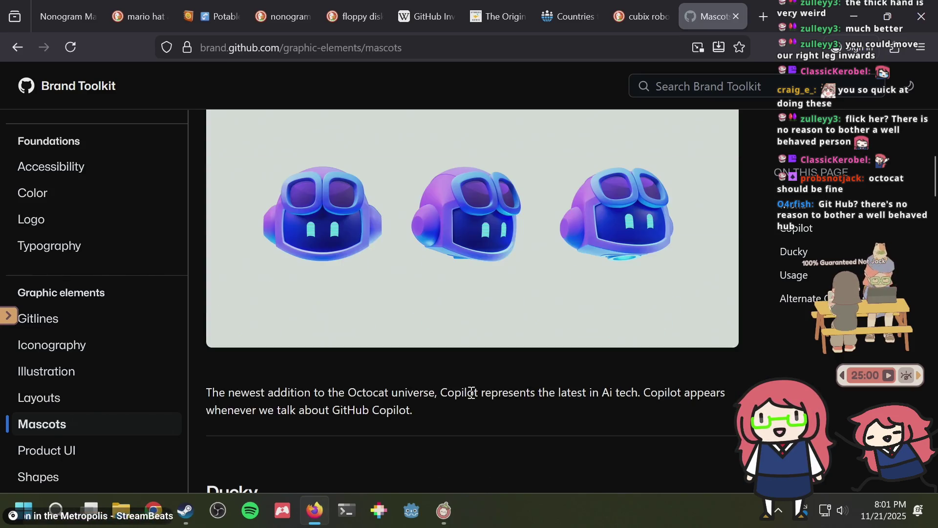
scroll(471, 387, "down", 10)
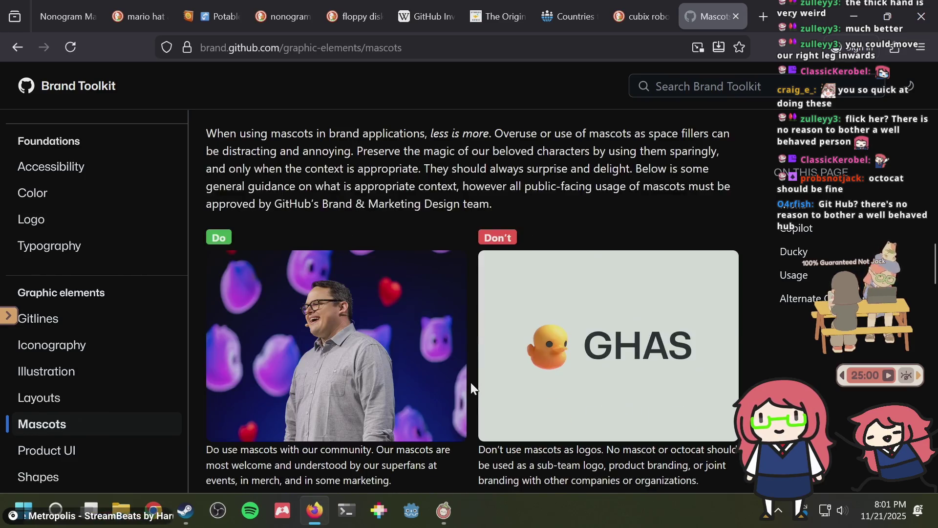
scroll(471, 386, "down", 5)
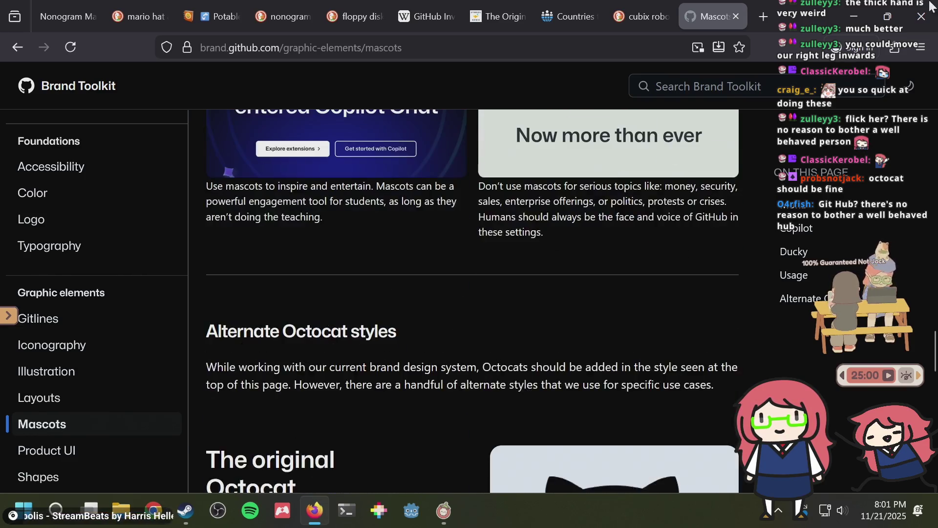
left_click(921, 16)
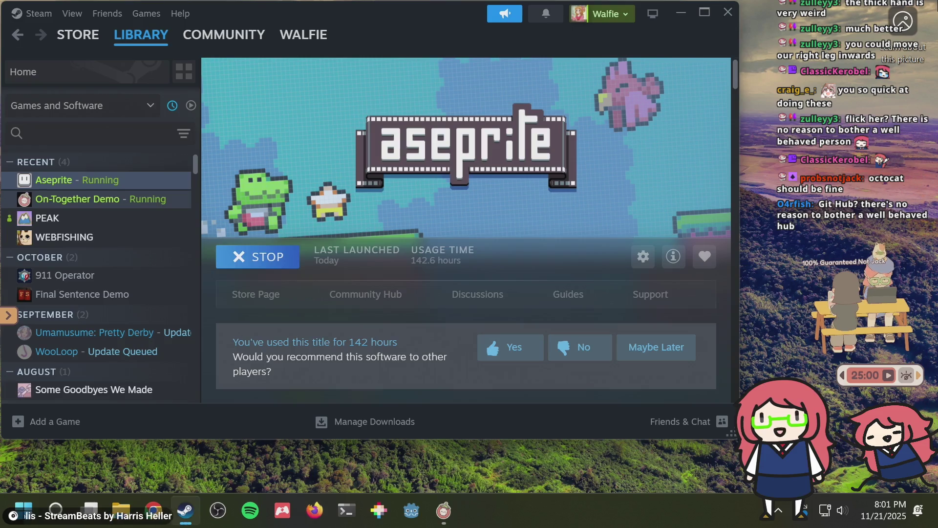
- Close Steam, move the desk-pet widget to upper centre and launch On-Together from it
left_click(728, 16)
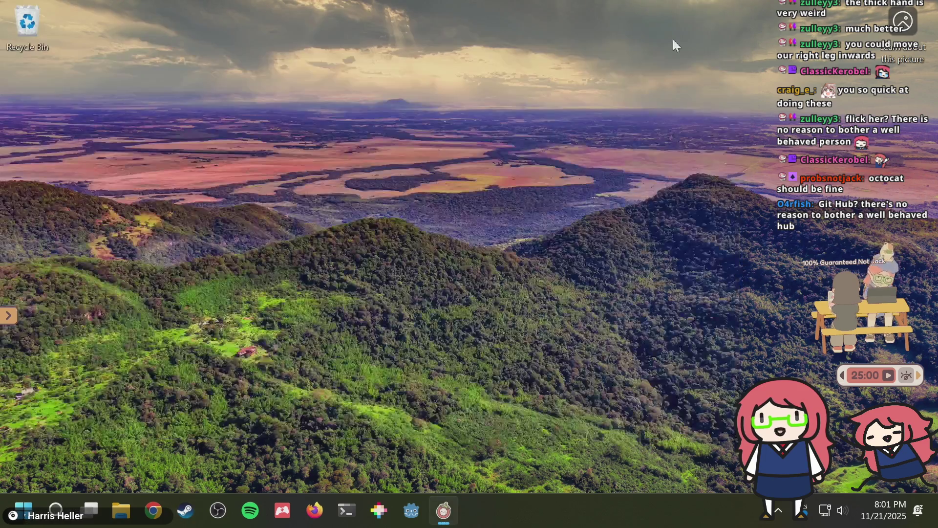
mouse_move(864, 286)
left_mouse_down()
mouse_move(492, 198)
mouse_move(354, 151)
left_mouse_up()
mouse_move(393, 254)
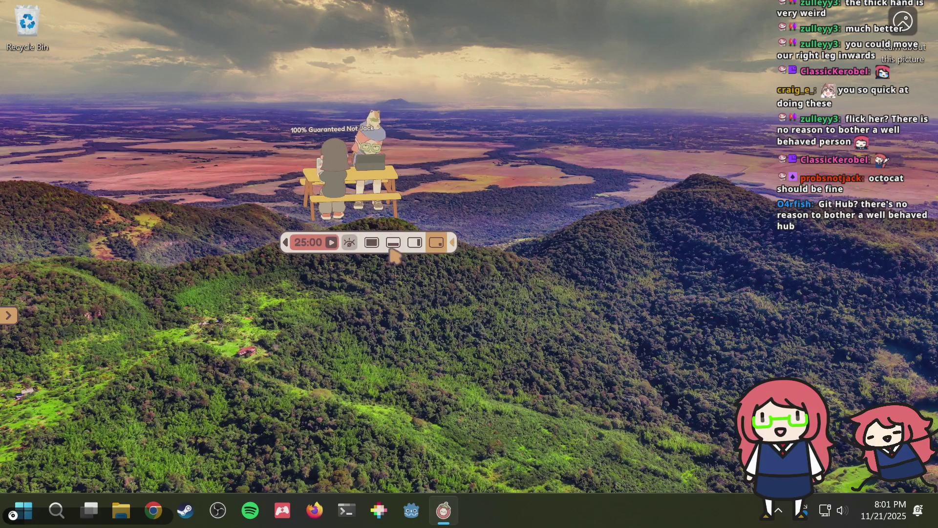
left_click(372, 243)
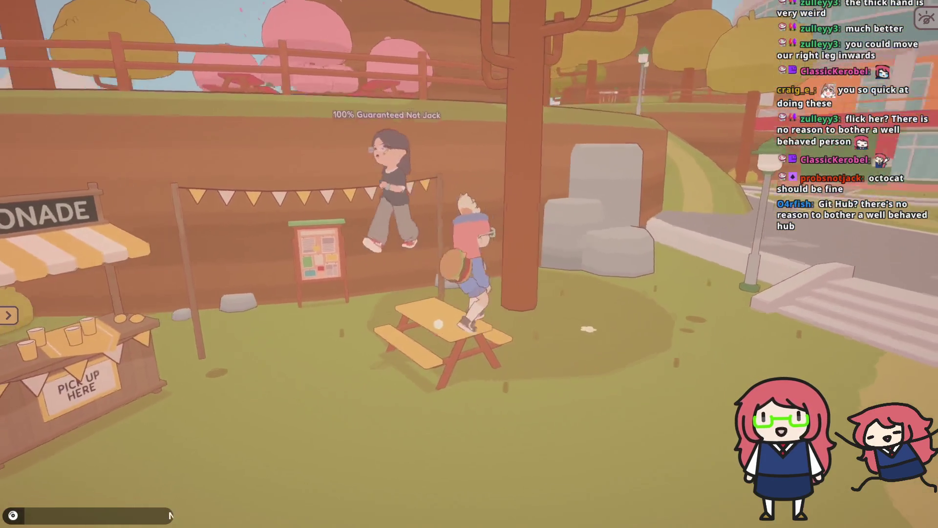
- Quit On-Together via its pause menu and title screen
key("Escape")
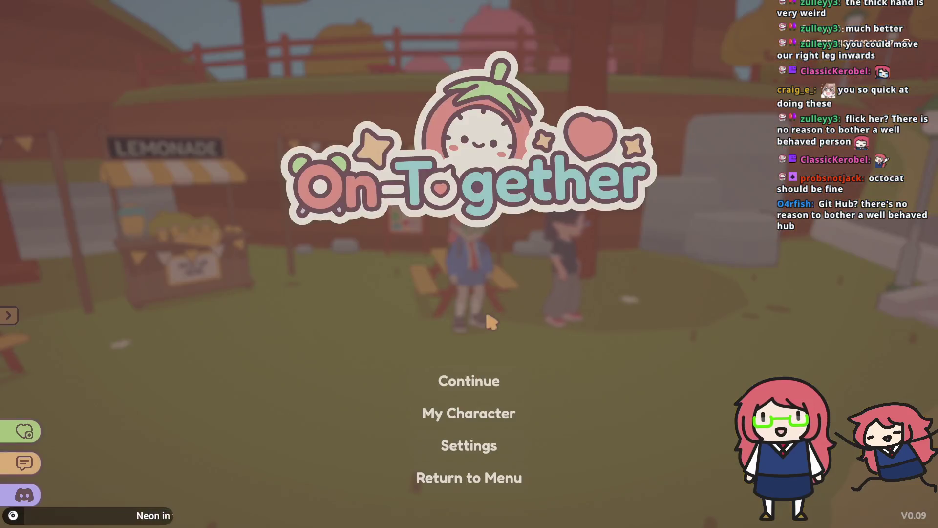
left_click(445, 476)
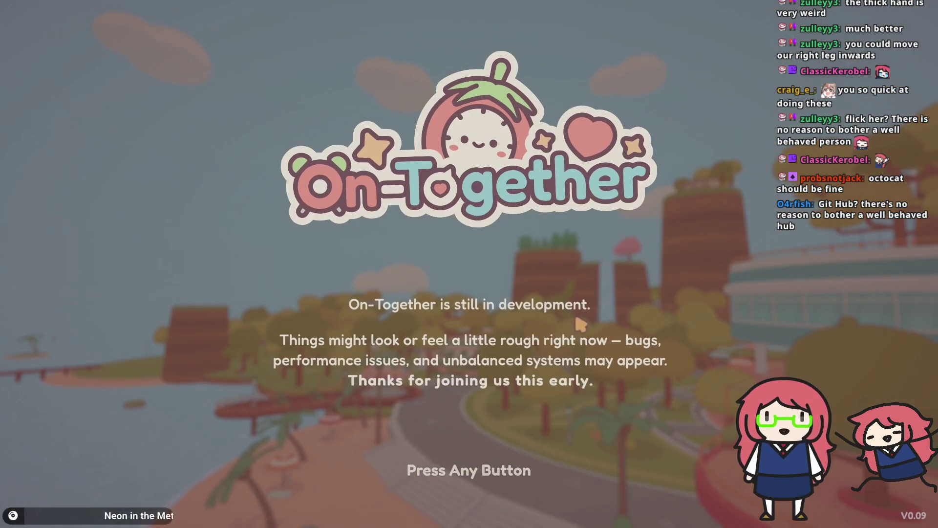
left_click(499, 398)
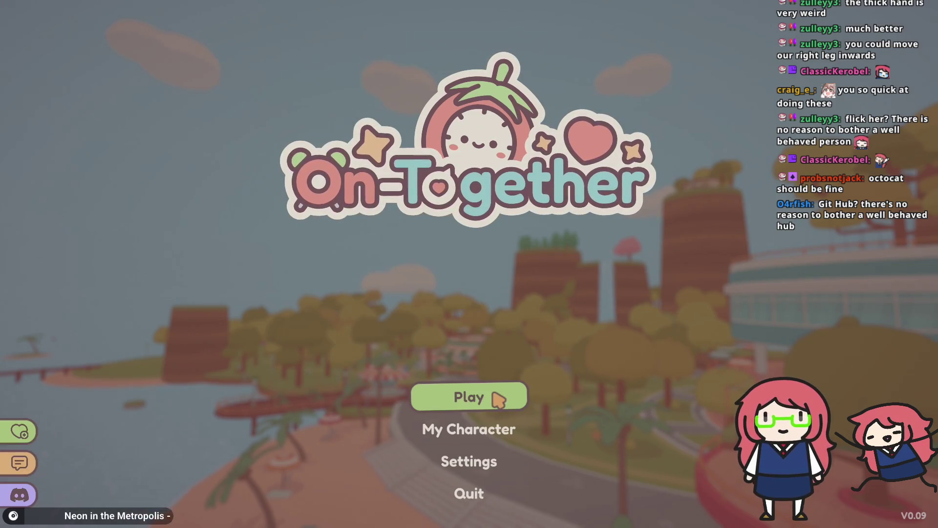
left_click(490, 494)
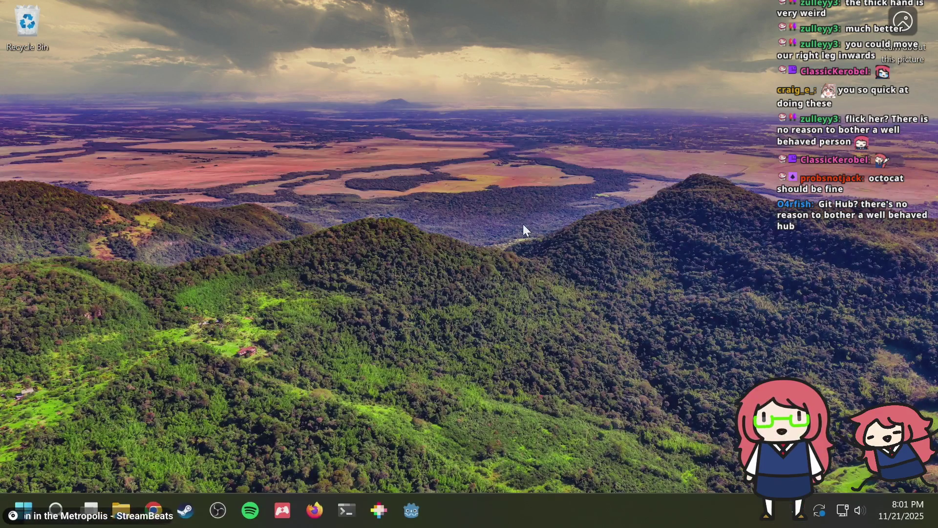
- Close the Edge wallpaper information page and shut down Windows from Start > Power
double_click(907, 12)
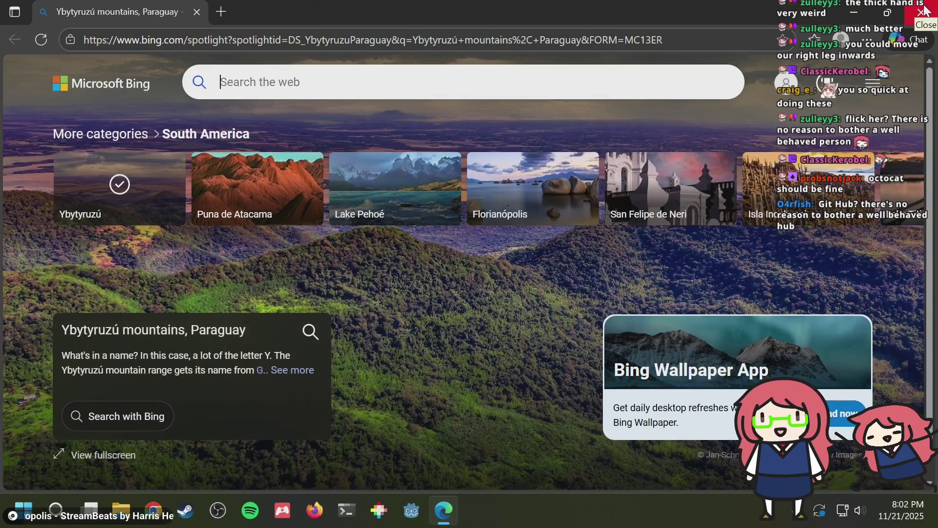
left_click(923, 11)
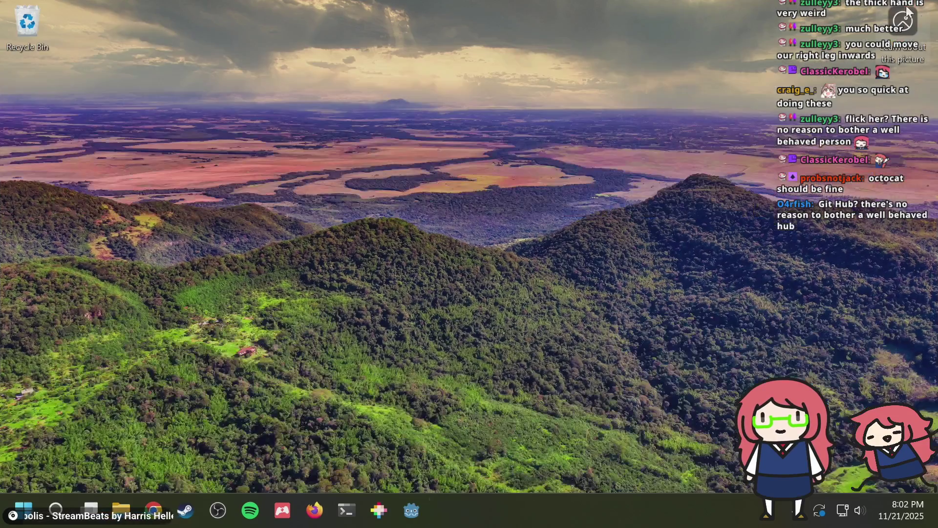
left_click(22, 509)
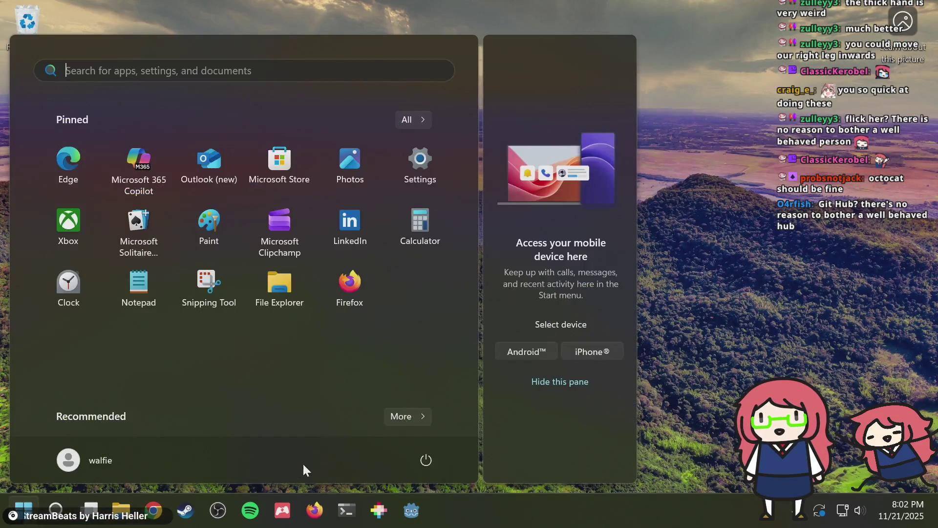
left_click(430, 462)
left_click(444, 410)
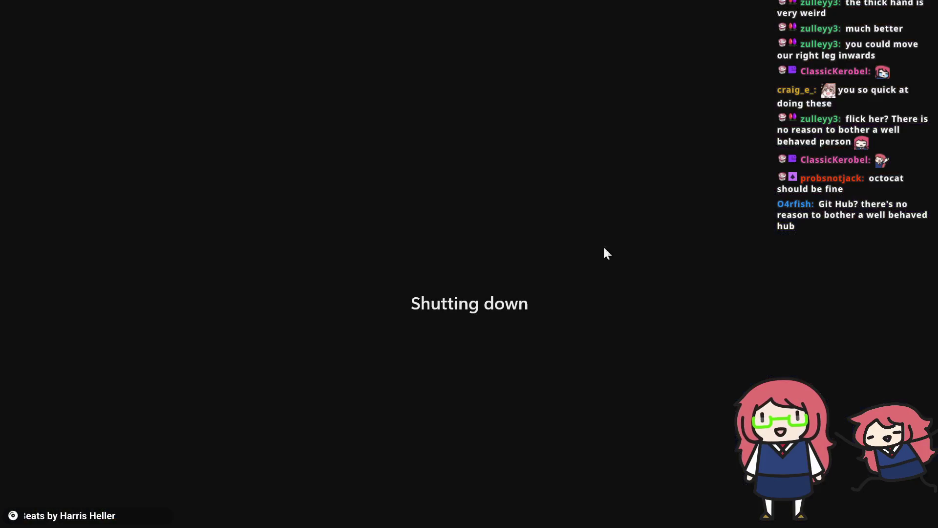